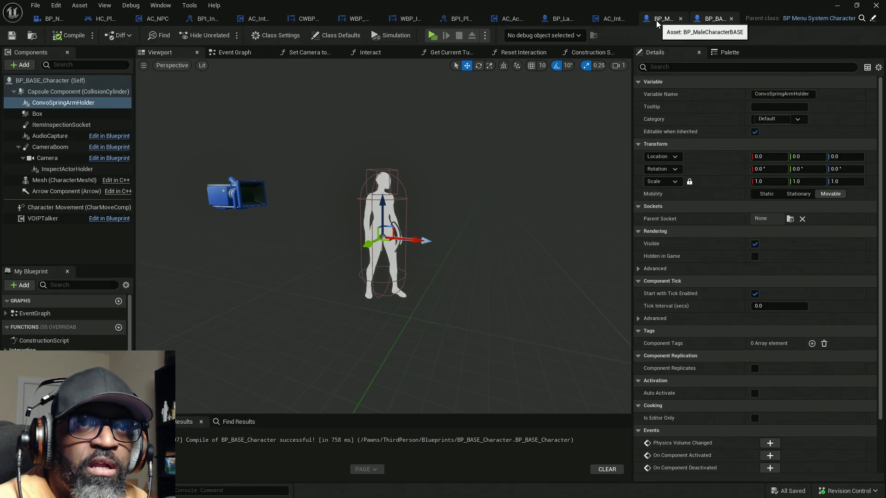
Step: Close the editors to the right of AC_Interaction_BASE and move BP_Lance to the end of the tab row
{"action": "right_click", "coordinate": [611, 22]}
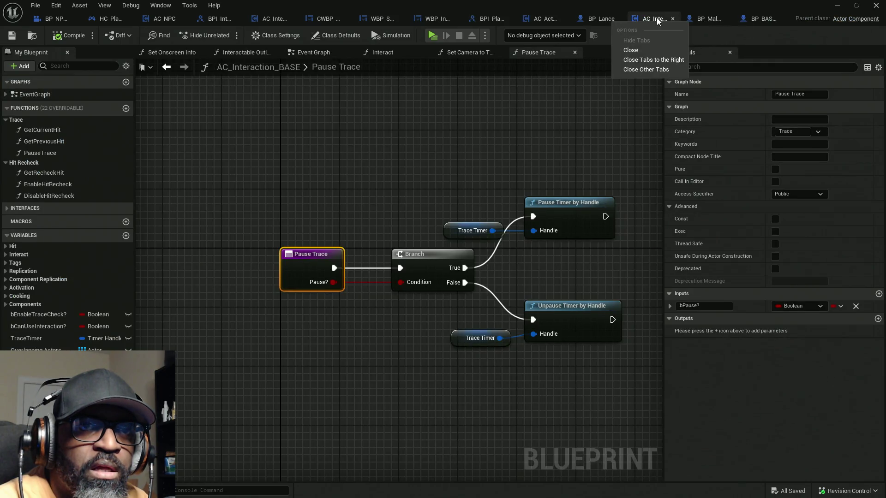
{"action": "left_click", "coordinate": [672, 58]}
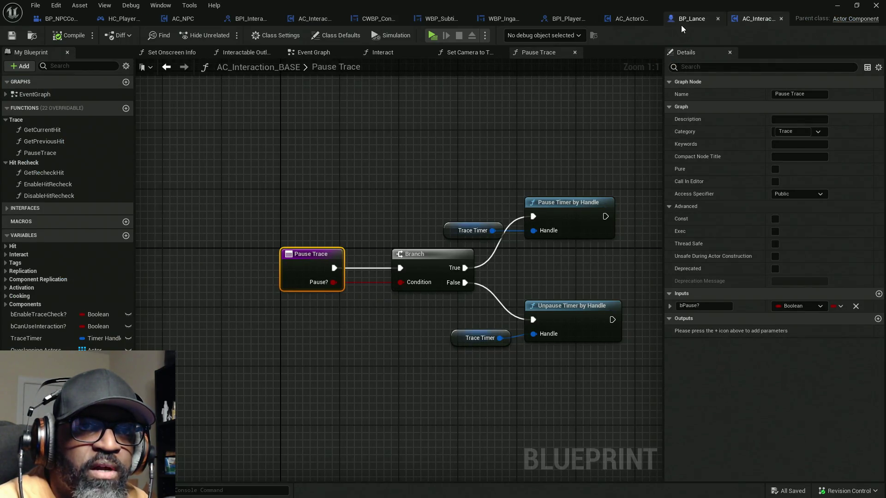
{"action": "left_click", "coordinate": [687, 21]}
{"action": "left_click_drag", "start_coordinate": [658, 20], "coordinate": [776, 23]}
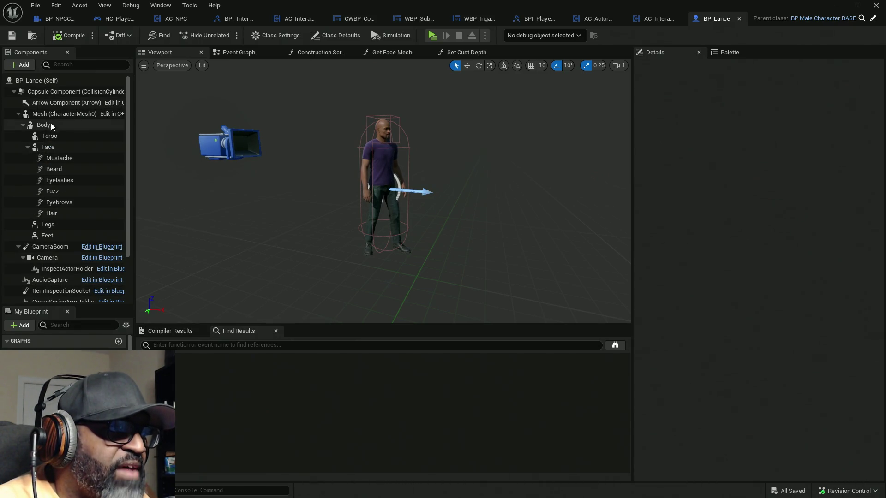
Step: Collapse BP_Lance's mesh and camera children and select ConvoSpringArmHolder in the Components list
{"action": "left_click", "coordinate": [38, 92]}
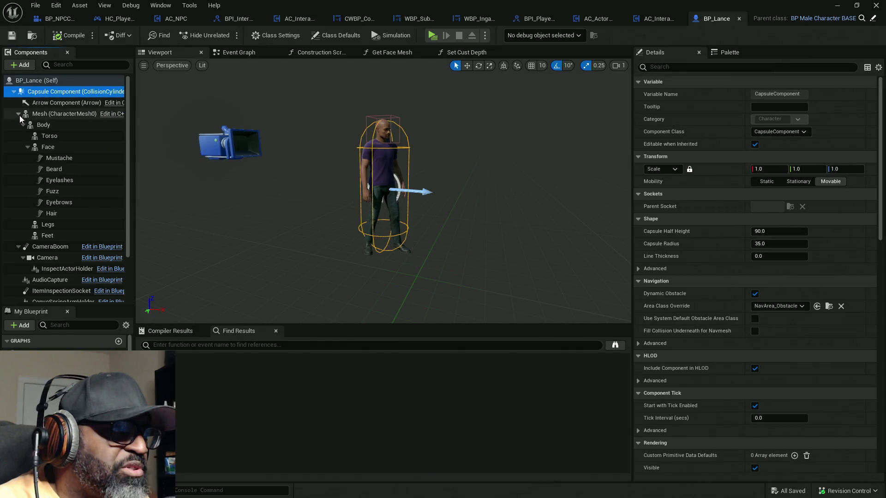
{"action": "left_click", "coordinate": [19, 113]}
{"action": "left_click", "coordinate": [23, 135]}
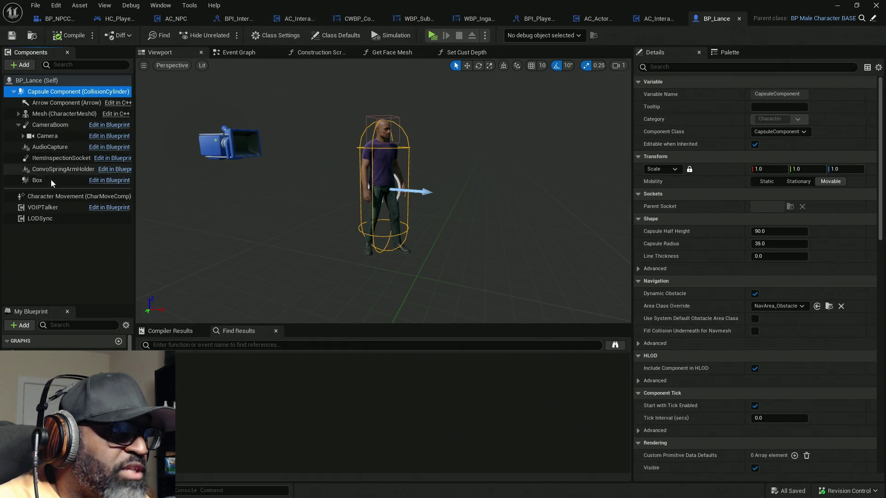
{"action": "left_click", "coordinate": [51, 170]}
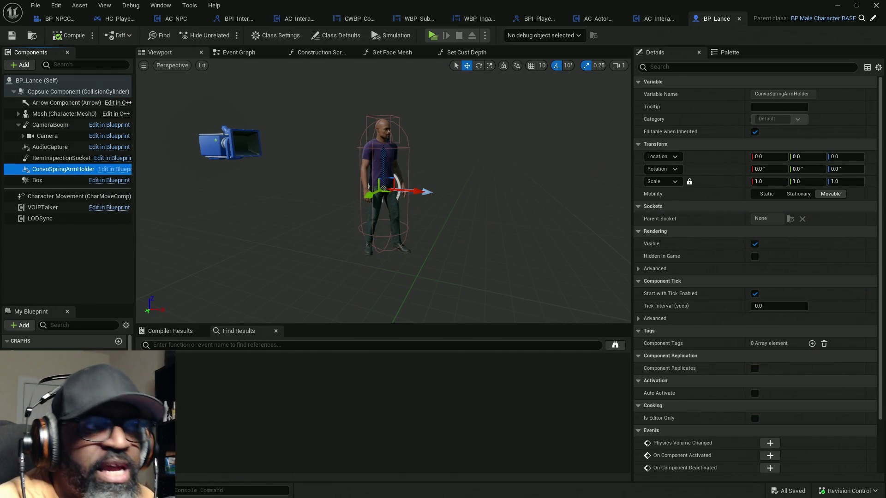
Step: Raise ConvoSpringArmHolder to head height, about Z 71.2, and save BP_Lance
{"action": "left_click_drag", "start_coordinate": [383, 153], "coordinate": [388, 92]}
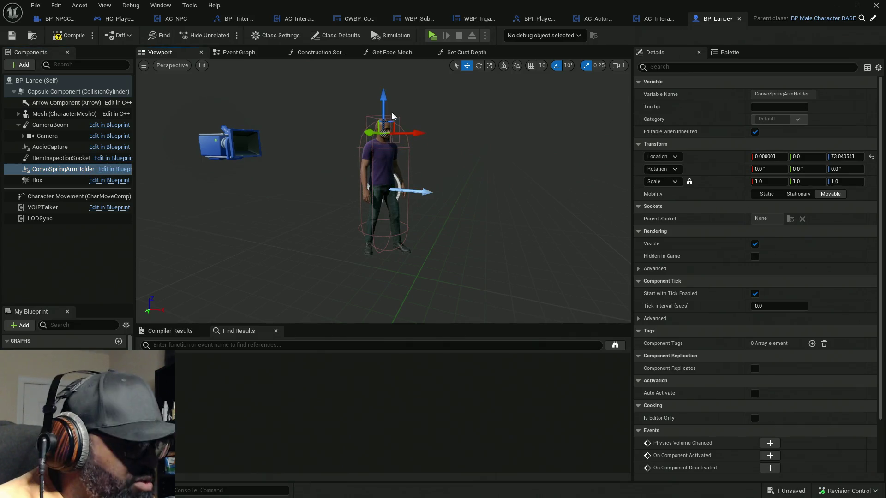
{"action": "key", "text": "f"}
{"action": "scroll", "coordinate": [478, 197], "scroll_direction": "down", "scroll_amount": 5}
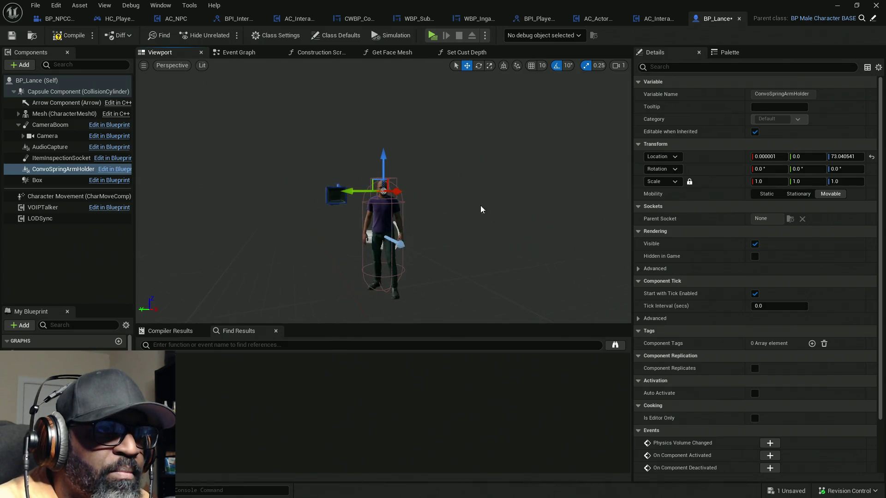
{"action": "scroll", "coordinate": [383, 188], "scroll_direction": "up", "scroll_amount": 3}
{"action": "mouse_move", "coordinate": [382, 155]}
{"action": "left_mouse_down"}
{"action": "mouse_move", "coordinate": [415, 159]}
{"action": "mouse_move", "coordinate": [323, 158]}
{"action": "left_mouse_up"}
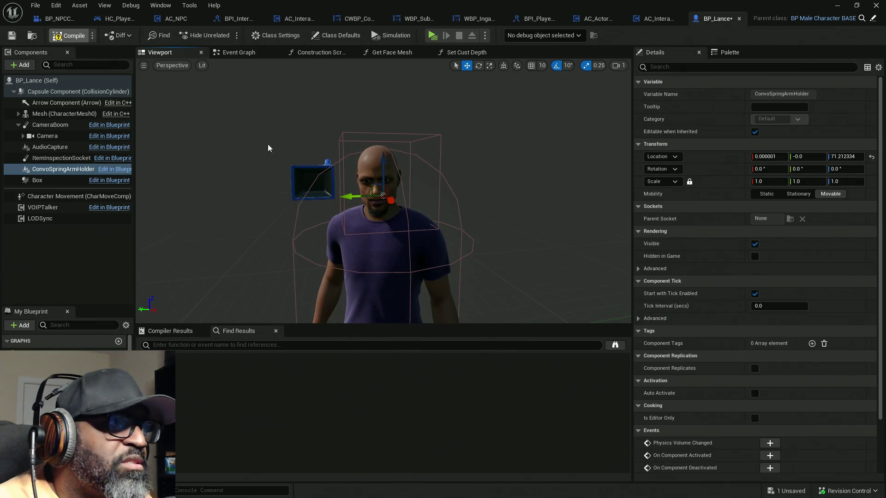
{"action": "key", "text": "ctrl+s"}
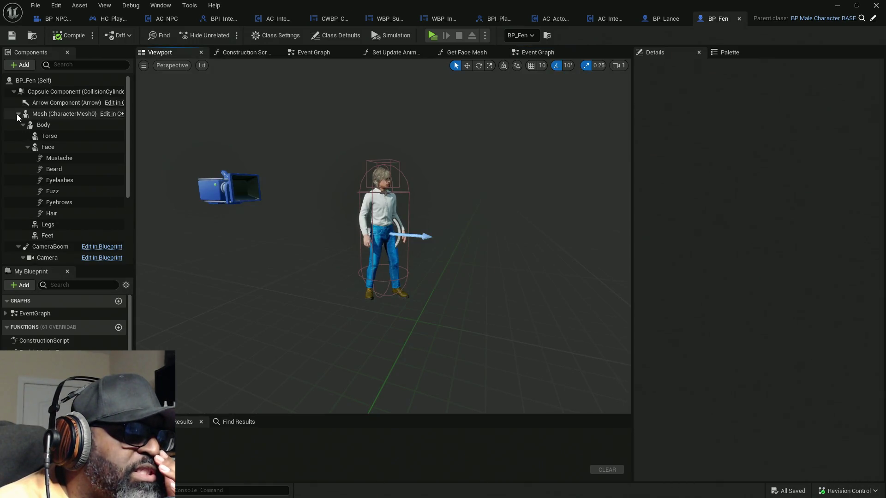
Step: Raise BP_Fen's ConvoSpringArmHolder to head height (Z 61.28) and compile it
{"action": "left_click", "coordinate": [19, 114]}
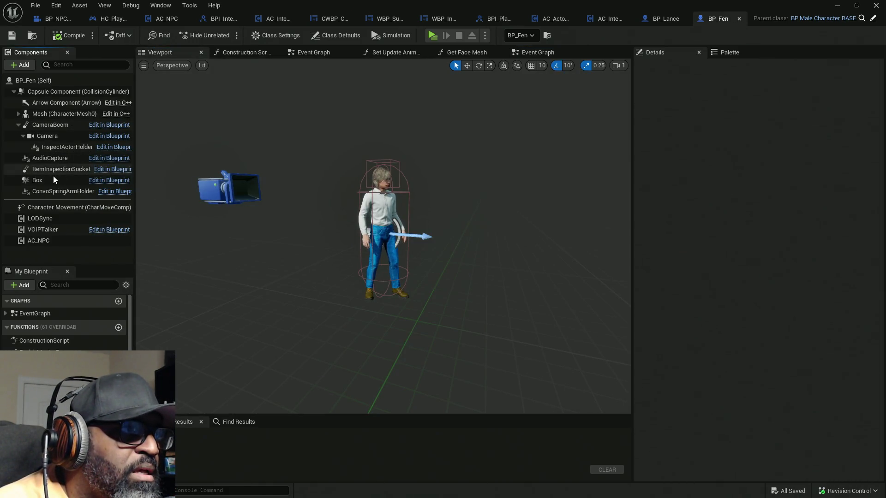
{"action": "left_click", "coordinate": [52, 192]}
{"action": "left_click_drag", "start_coordinate": [384, 198], "coordinate": [388, 152]}
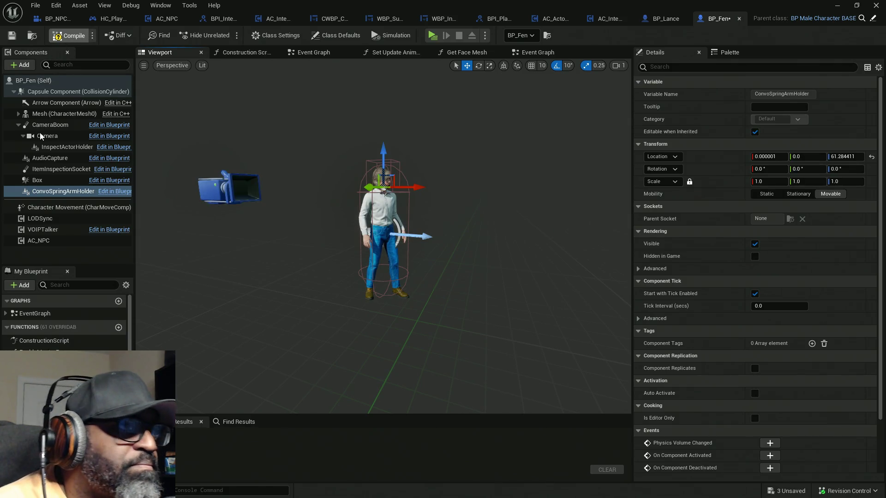
{"action": "key", "text": "F7"}
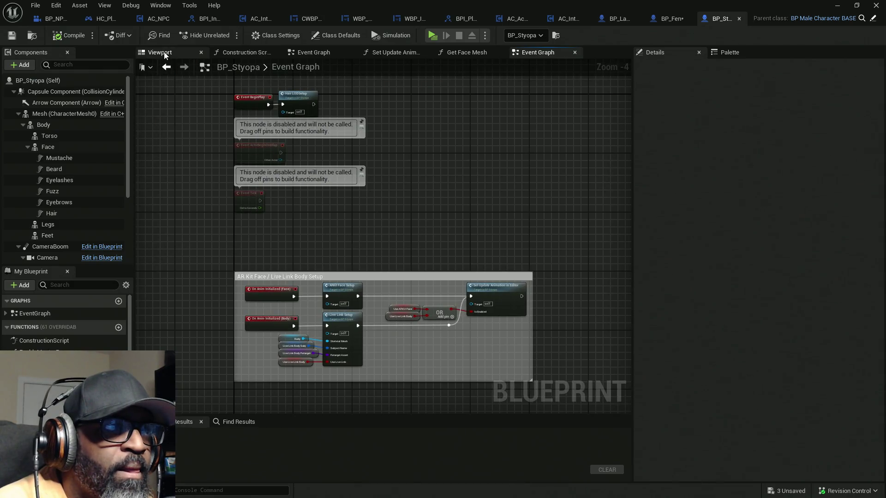
Step: Raise BP_Styopa's ConvoSpringArmHolder to Z 74.48, compile, and save both blueprints
{"action": "left_click", "coordinate": [164, 52]}
{"action": "left_click", "coordinate": [18, 114]}
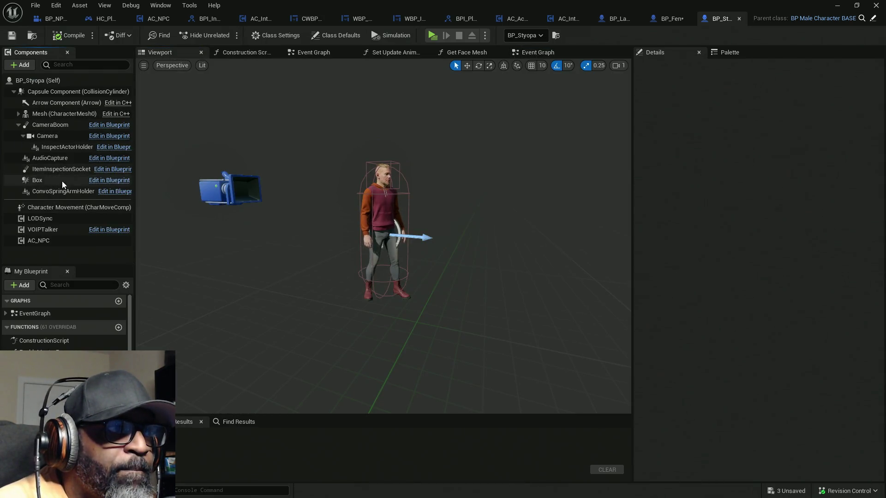
{"action": "left_click", "coordinate": [63, 191]}
{"action": "left_click_drag", "start_coordinate": [383, 198], "coordinate": [384, 140]}
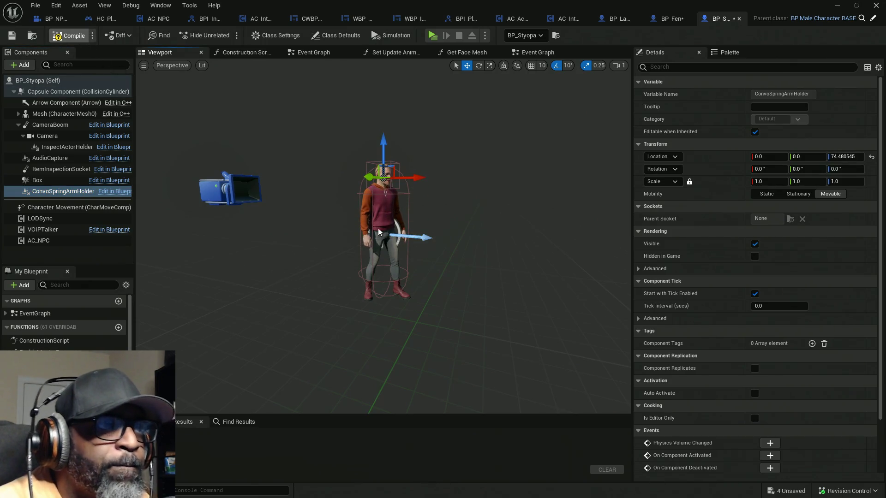
{"action": "key", "text": "F7"}
{"action": "key", "text": "ctrl+shift+s"}
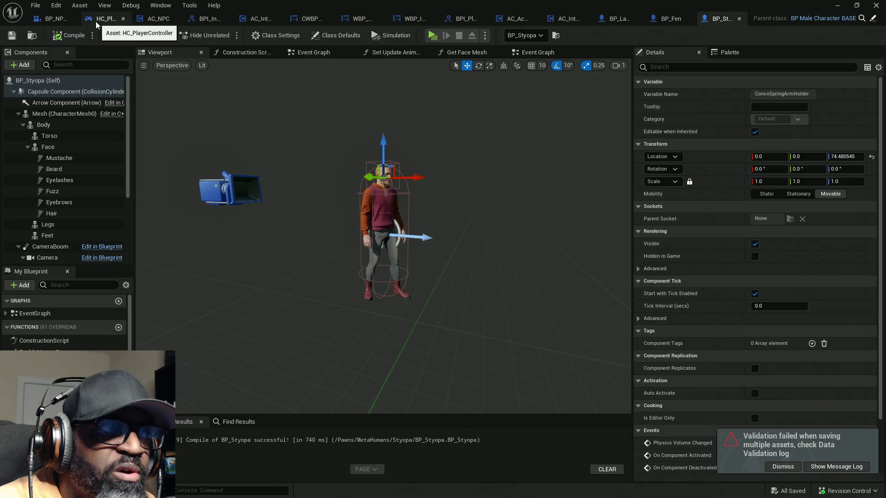
Step: Zoom HC_PlayerController's Event Graph in and inspect the two Get Socket Location nodes
{"action": "scroll", "coordinate": [274, 210], "scroll_direction": "up", "scroll_amount": 5}
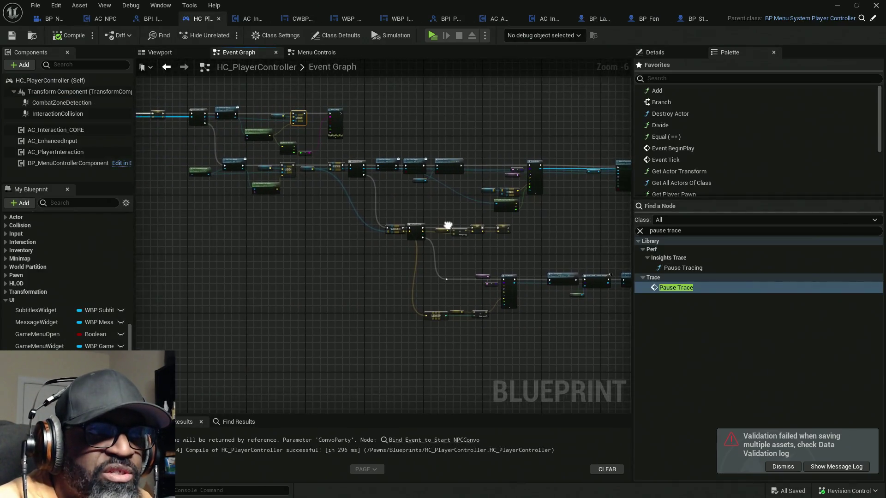
{"action": "scroll", "coordinate": [292, 131], "scroll_direction": "up", "scroll_amount": 1}
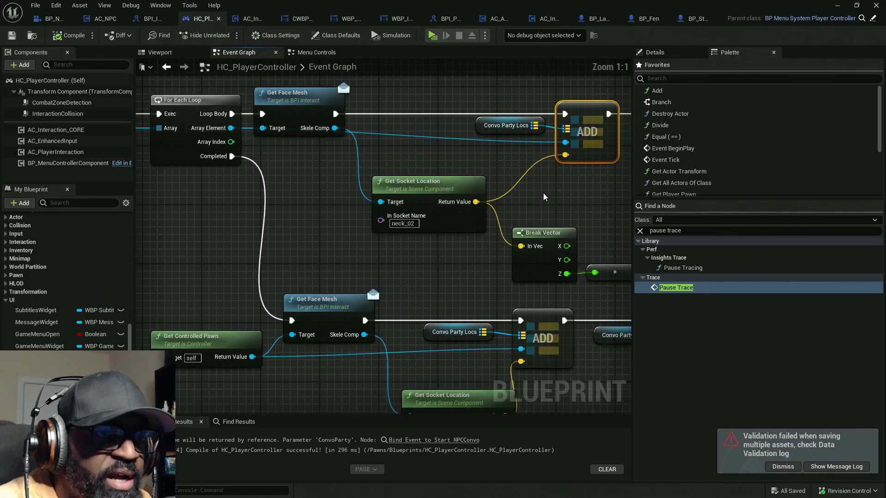
{"action": "mouse_move", "coordinate": [339, 125]}
{"action": "left_mouse_down"}
{"action": "mouse_move", "coordinate": [461, 232]}
{"action": "mouse_move", "coordinate": [404, 229]}
{"action": "left_mouse_up"}
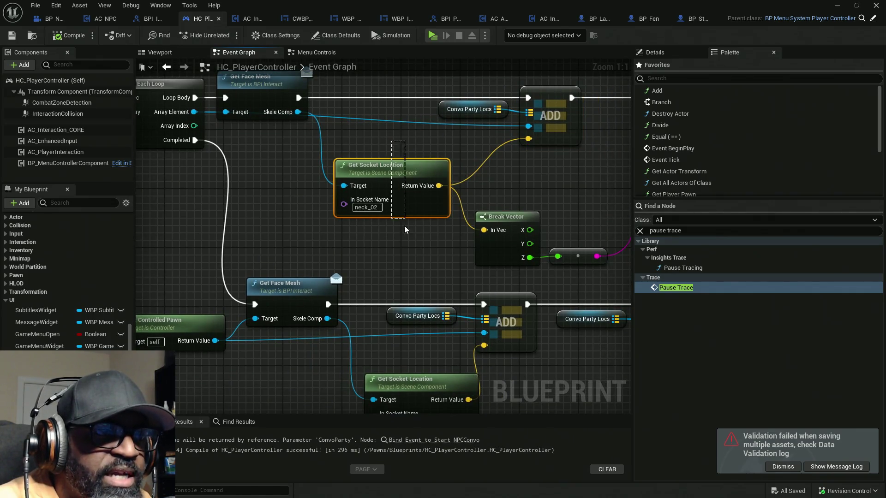
{"action": "mouse_move", "coordinate": [370, 148]}
{"action": "left_mouse_down"}
{"action": "mouse_move", "coordinate": [414, 291]}
{"action": "mouse_move", "coordinate": [417, 276]}
{"action": "mouse_move", "coordinate": [400, 287]}
{"action": "mouse_move", "coordinate": [413, 251]}
{"action": "left_mouse_up"}
Step: Search 'get' from the loop's array element, cancel, and open the Get Face Mesh interface function
{"action": "mouse_move", "coordinate": [194, 109]}
{"action": "left_mouse_down"}
{"action": "mouse_move", "coordinate": [295, 134]}
{"action": "mouse_move", "coordinate": [365, 177]}
{"action": "mouse_move", "coordinate": [327, 234]}
{"action": "mouse_move", "coordinate": [318, 233]}
{"action": "left_mouse_up"}
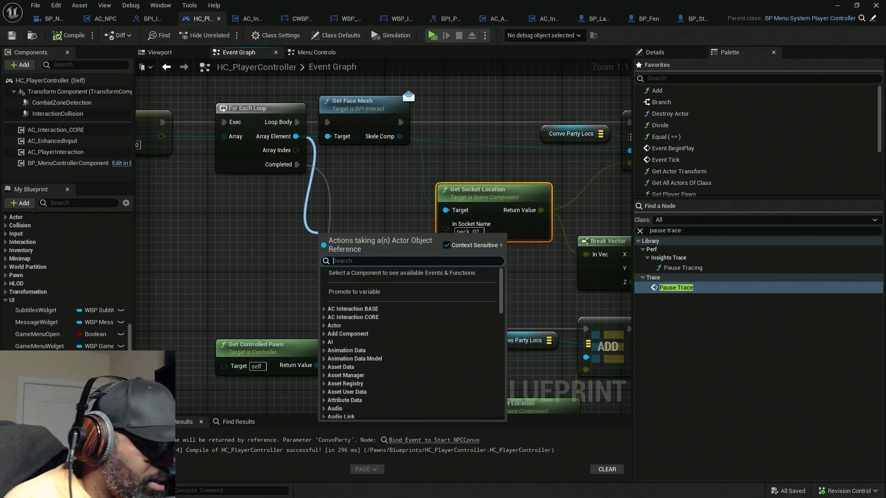
{"action": "type", "text": "get"}
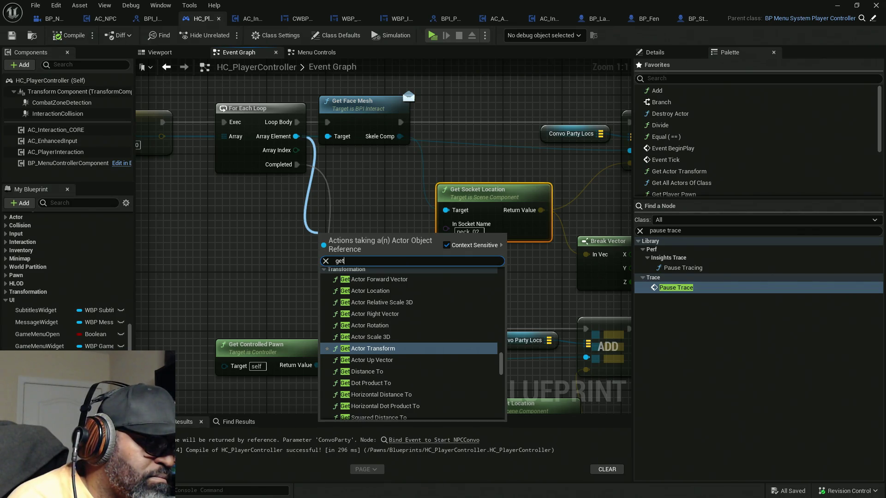
{"action": "left_click", "coordinate": [369, 196]}
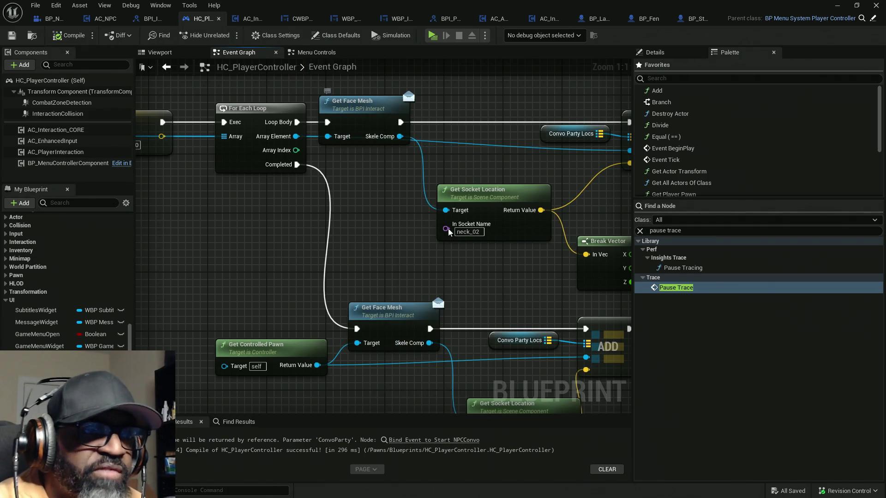
{"action": "left_click_drag", "start_coordinate": [429, 233], "coordinate": [339, 245]}
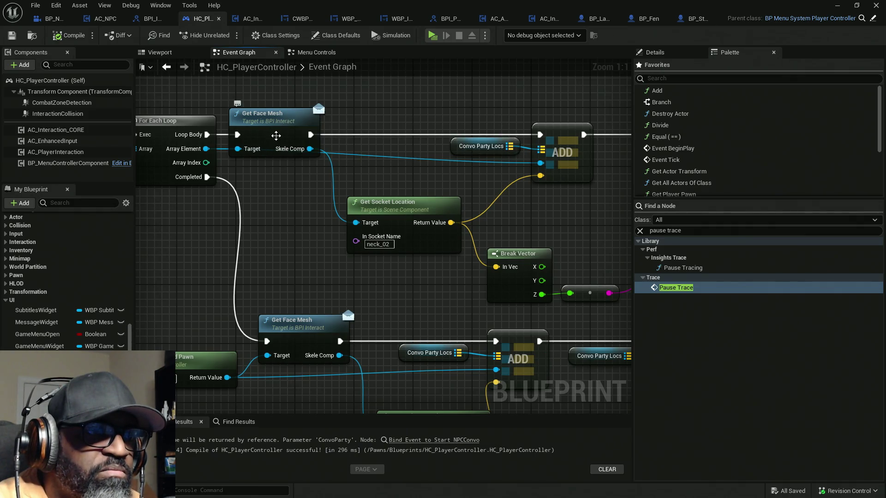
{"action": "double_click", "coordinate": [266, 126]}
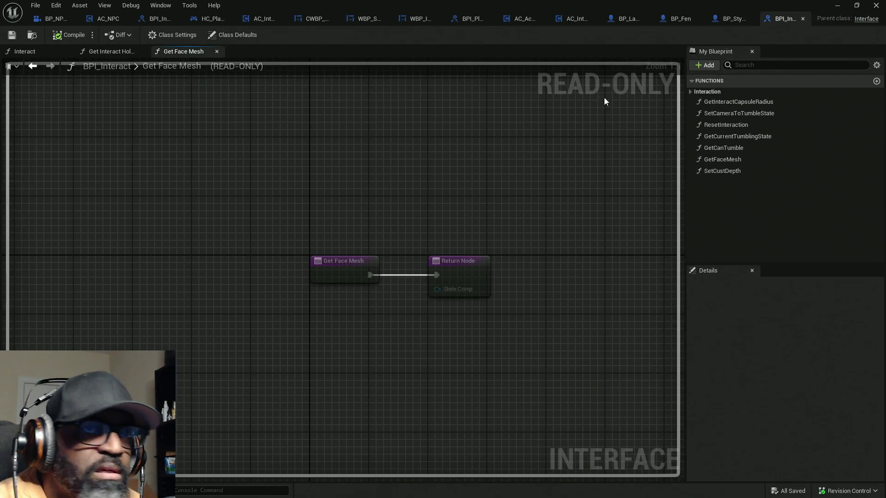
Step: Close BPI_Interact and open BP_Styopa's GetFaceMesh function graph
{"action": "left_click", "coordinate": [802, 18]}
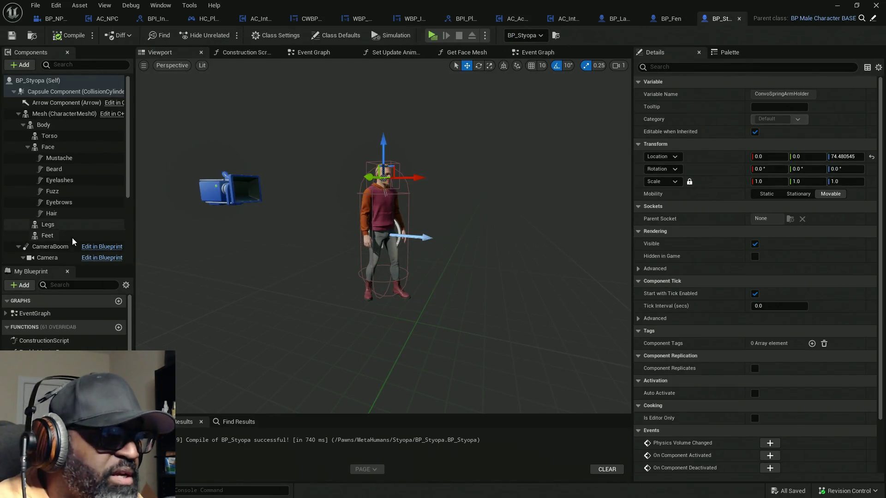
{"action": "left_click_drag", "start_coordinate": [75, 265], "coordinate": [74, 107]}
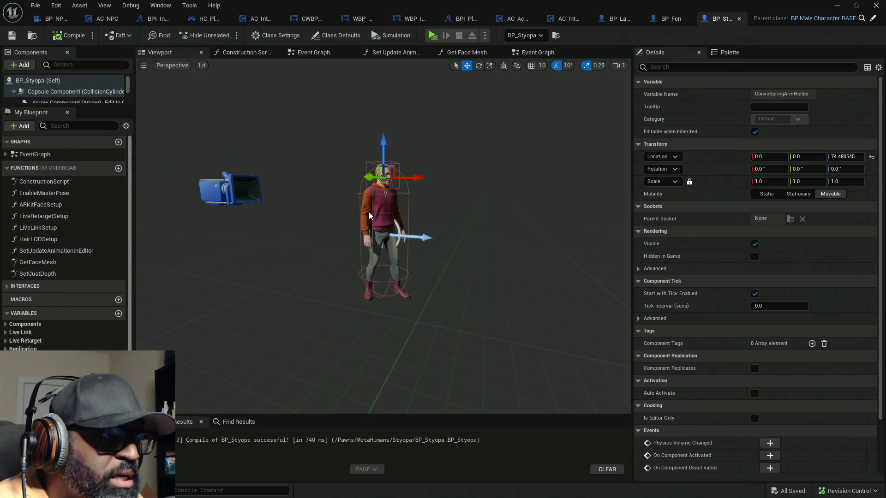
{"action": "double_click", "coordinate": [46, 263]}
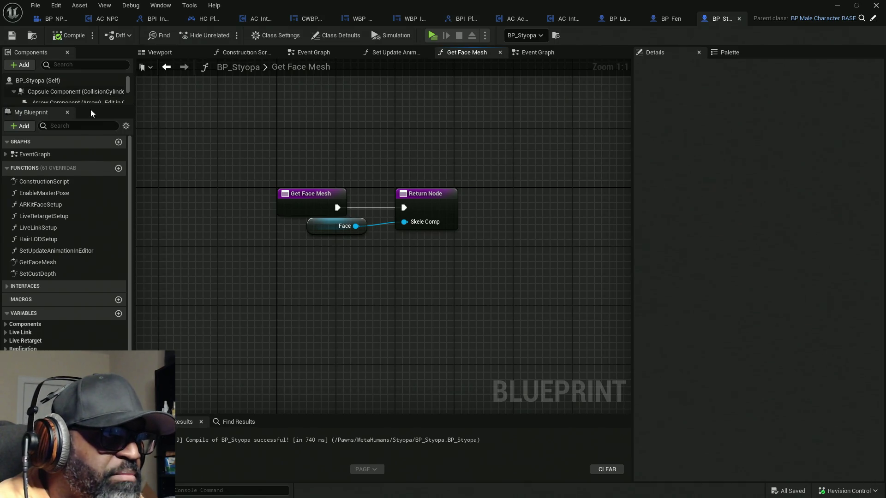
{"action": "left_click_drag", "start_coordinate": [90, 107], "coordinate": [87, 218]}
Step: Try wiring a ConvoSpringArmHolder getter to Skele Comp, then reopen Get Face Mesh from HC_PlayerController
{"action": "left_click", "coordinate": [19, 114]}
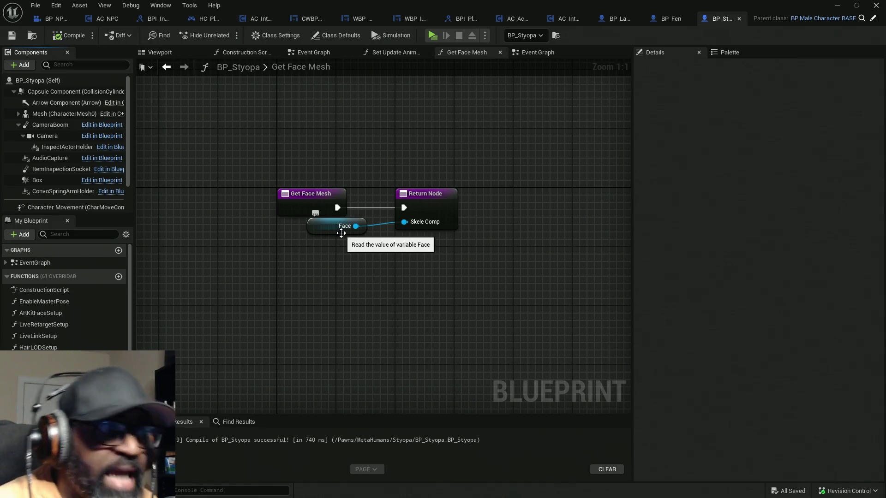
{"action": "mouse_move", "coordinate": [43, 195]}
{"action": "left_mouse_down"}
{"action": "mouse_move", "coordinate": [394, 253]}
{"action": "mouse_move", "coordinate": [323, 231]}
{"action": "left_mouse_up"}
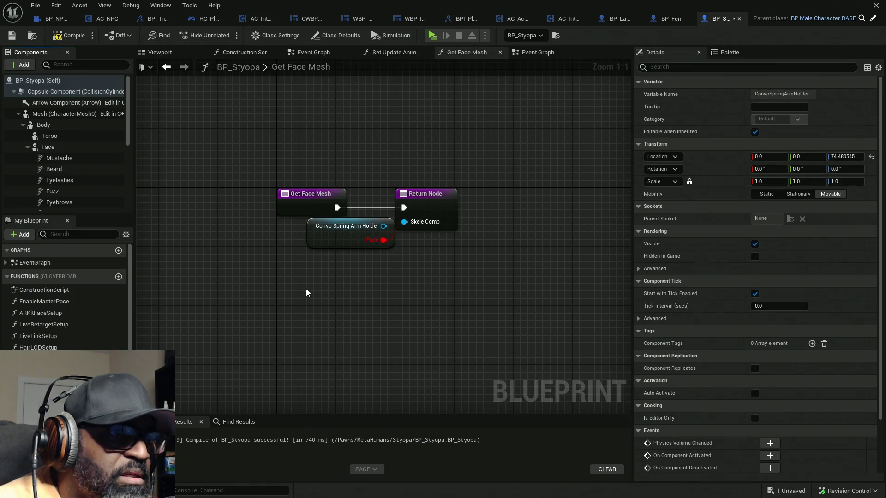
{"action": "left_click_drag", "start_coordinate": [384, 226], "coordinate": [442, 222]}
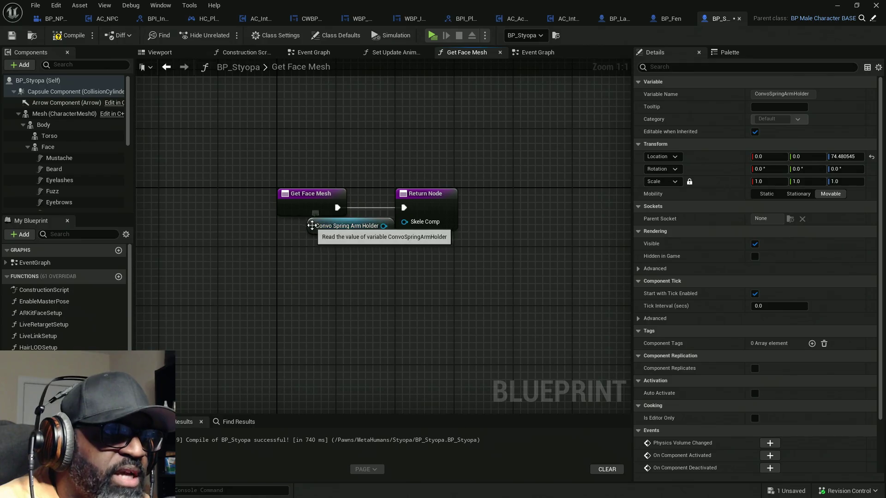
{"action": "left_click_drag", "start_coordinate": [332, 235], "coordinate": [291, 242]}
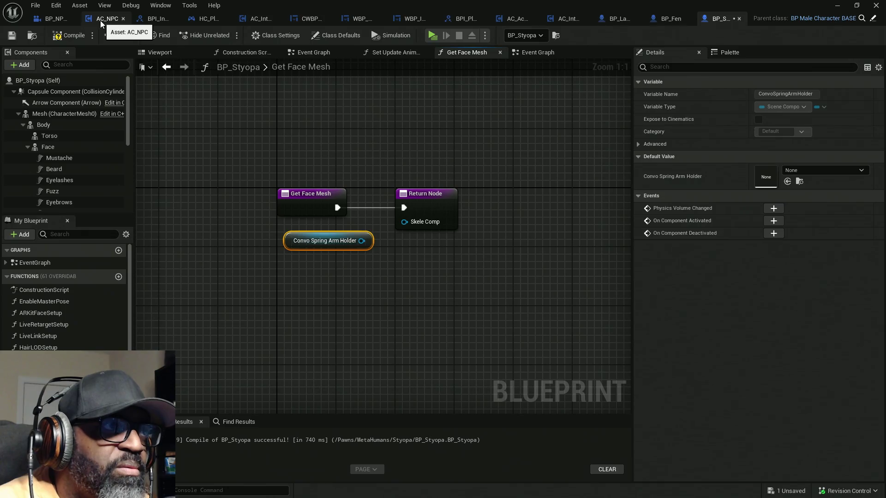
{"action": "left_click", "coordinate": [210, 19]}
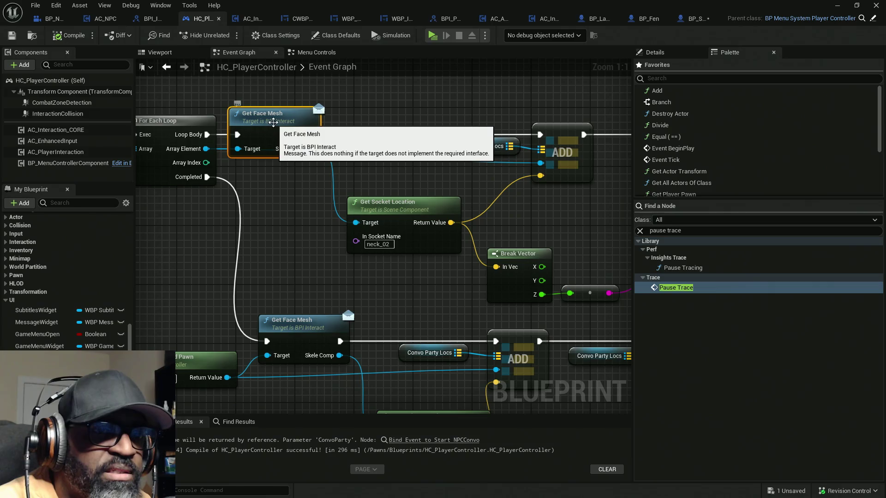
{"action": "double_click", "coordinate": [237, 113]}
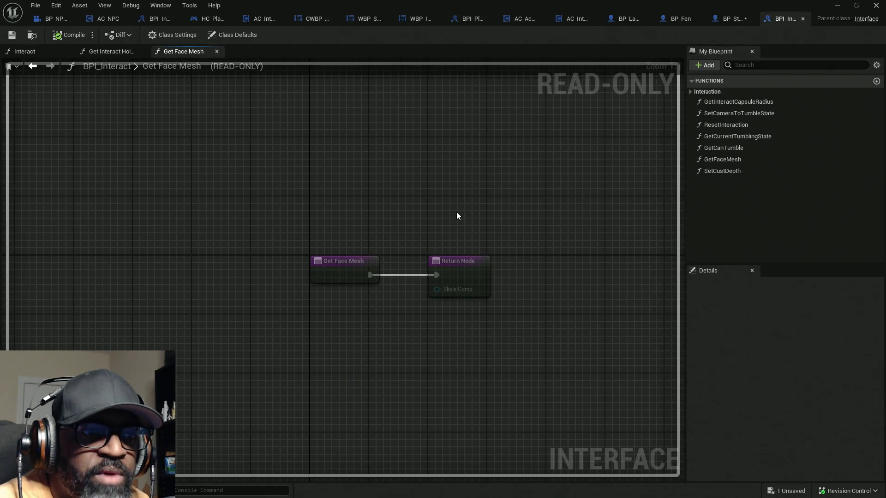
Step: Retype Get Face Mesh's SkeleComp output as a Scene Component object reference named SceneComp
{"action": "left_click", "coordinate": [803, 424]}
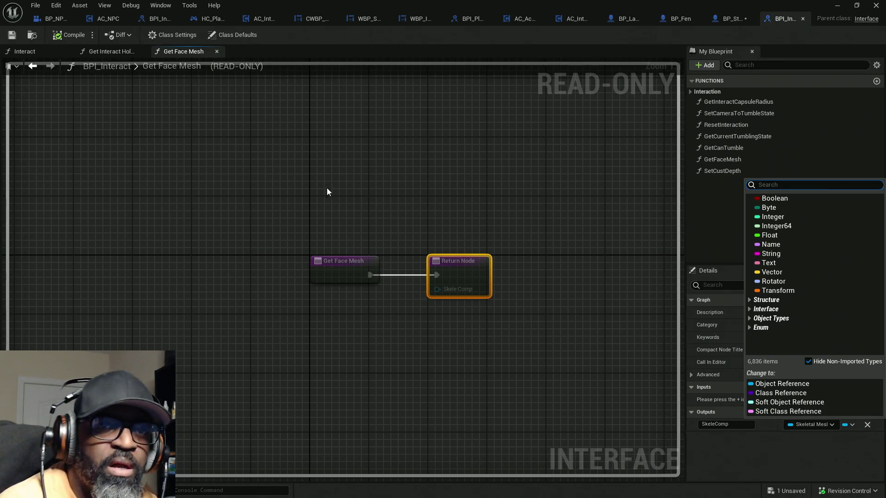
{"action": "type", "text": "scene"}
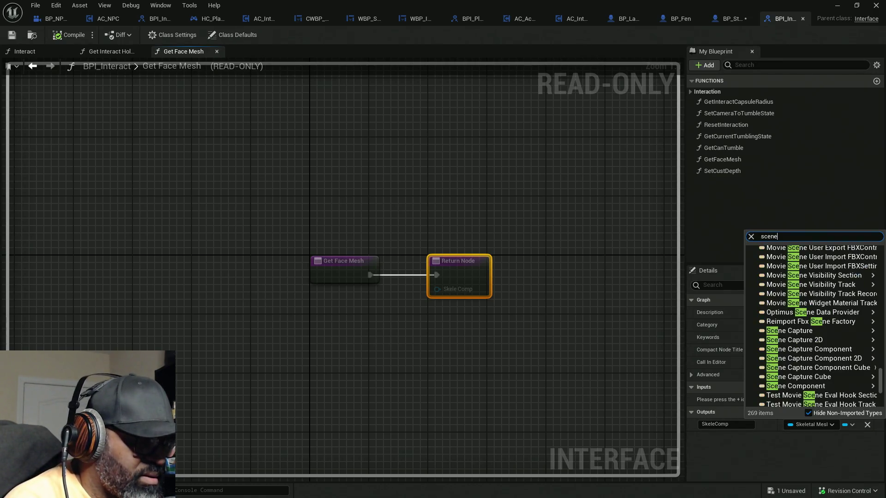
{"action": "type", "text": " comp"}
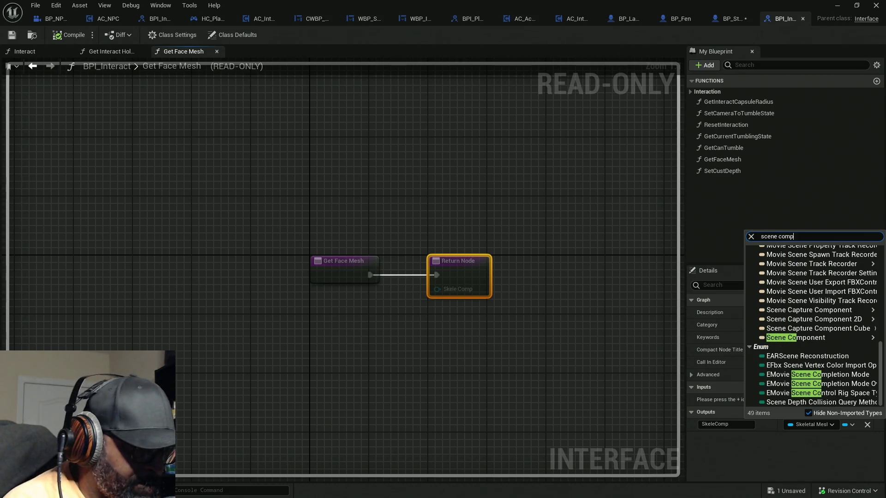
{"action": "type", "text": "onent"}
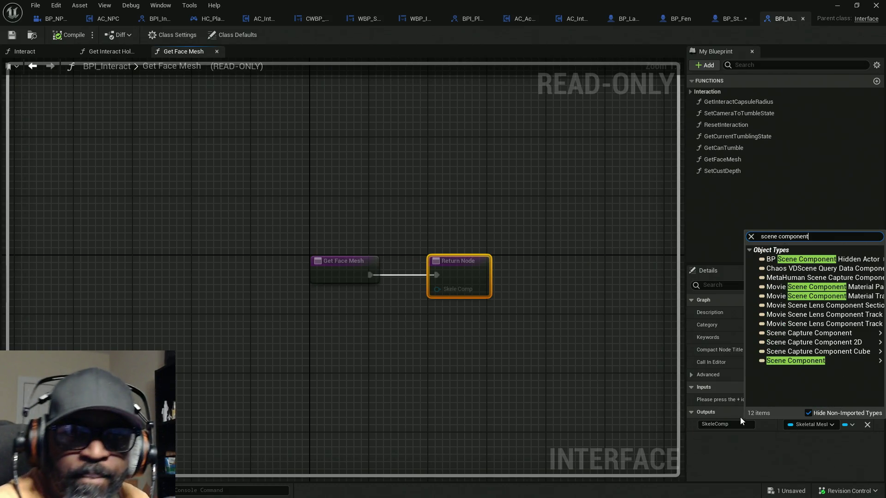
{"action": "mouse_move", "coordinate": [803, 361]}
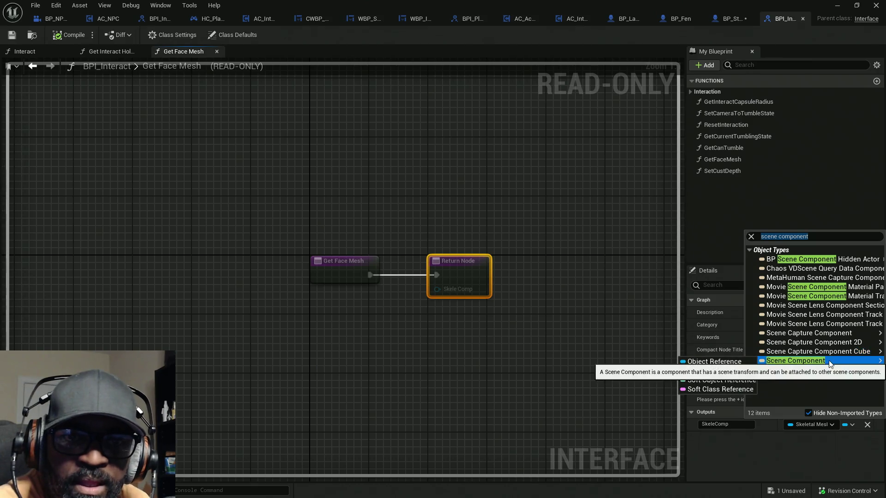
{"action": "left_click", "coordinate": [725, 364]}
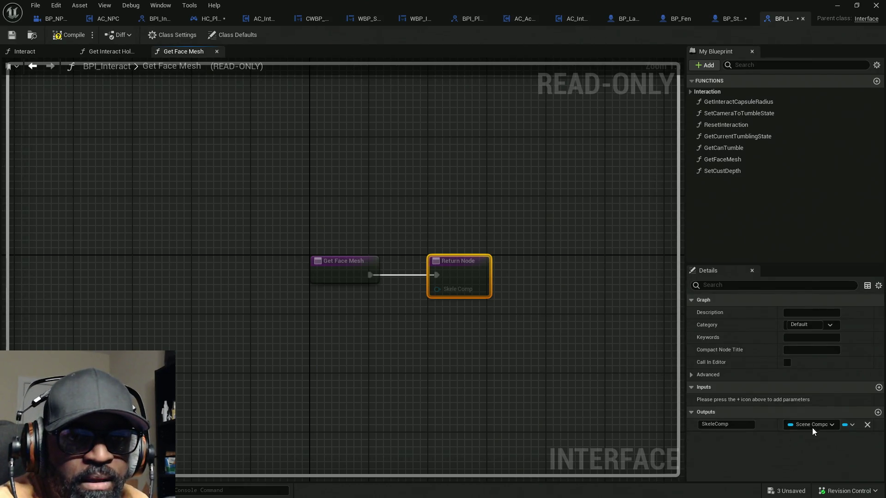
{"action": "left_click_drag", "start_coordinate": [715, 424], "coordinate": [675, 429]}
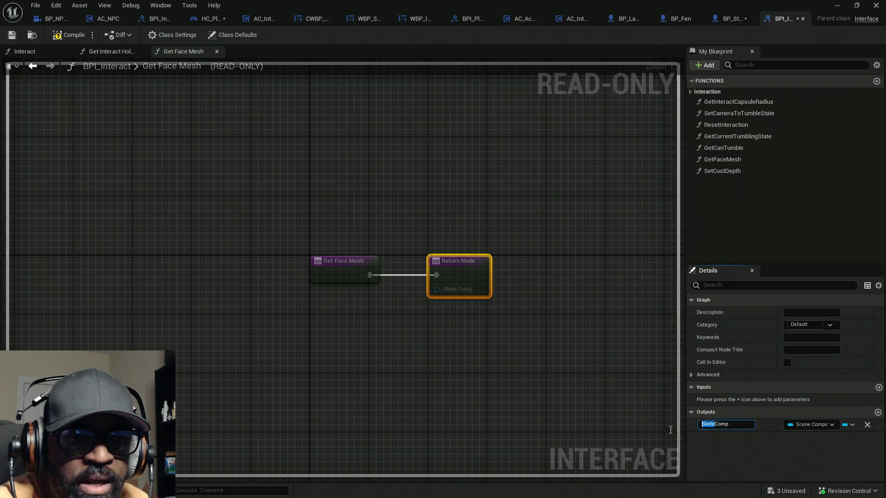
{"action": "type", "text": "Scene"}
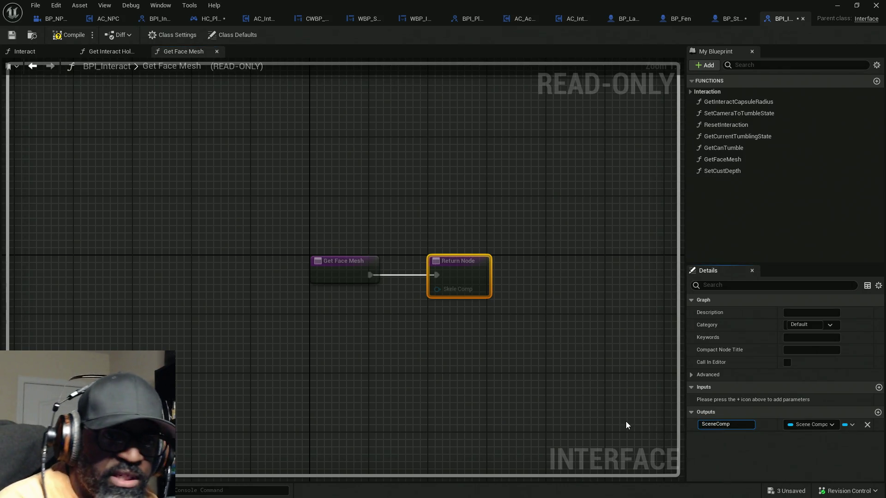
{"action": "left_click", "coordinate": [70, 35]}
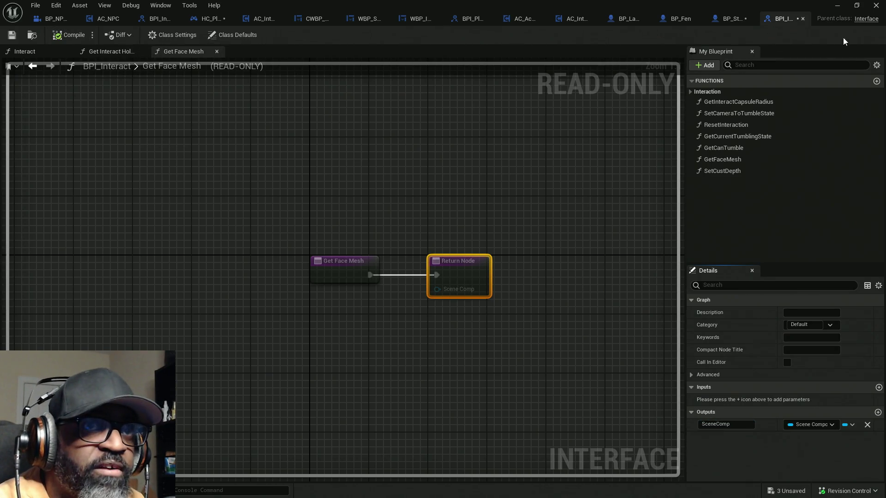
Step: Wire Convo Spring Arm Holder into BP_Styopa's Get Face Mesh return and compile
{"action": "left_click", "coordinate": [729, 22]}
{"action": "left_click_drag", "start_coordinate": [362, 240], "coordinate": [404, 222]}
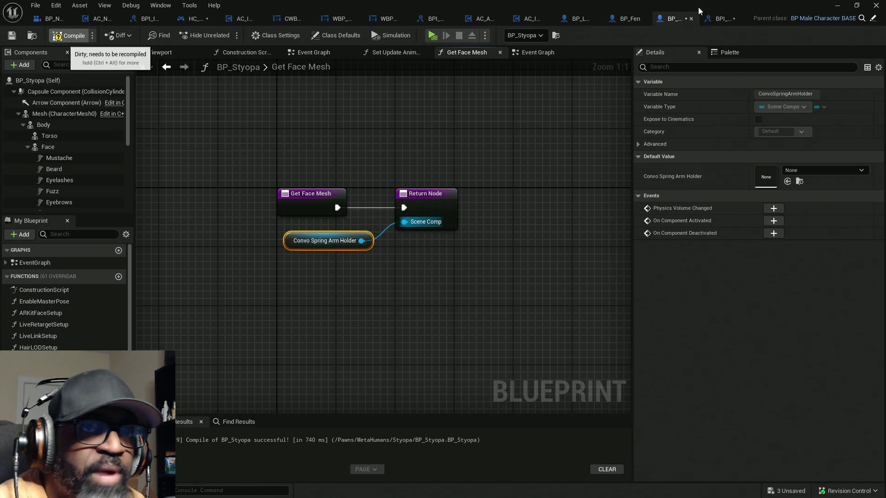
{"action": "left_click", "coordinate": [69, 35]}
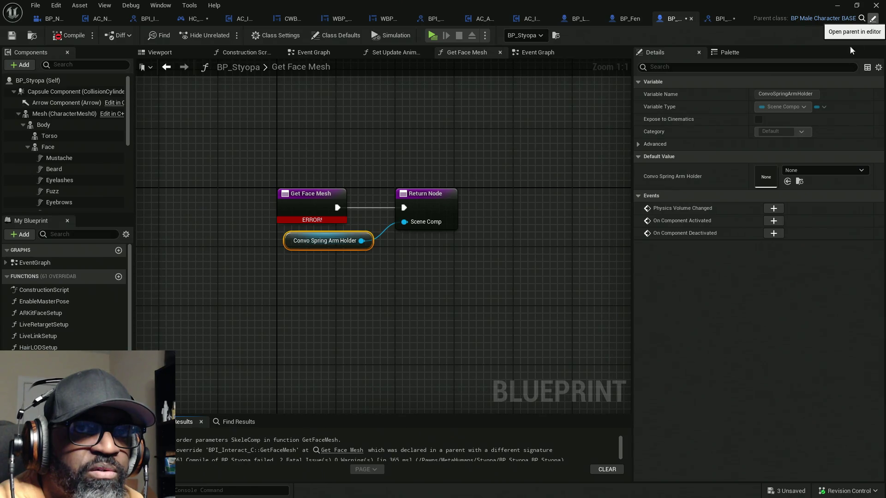
Step: Open BP_MaleCharacterBASE's Get Face Mesh implementation and compile it
{"action": "left_click", "coordinate": [873, 18]}
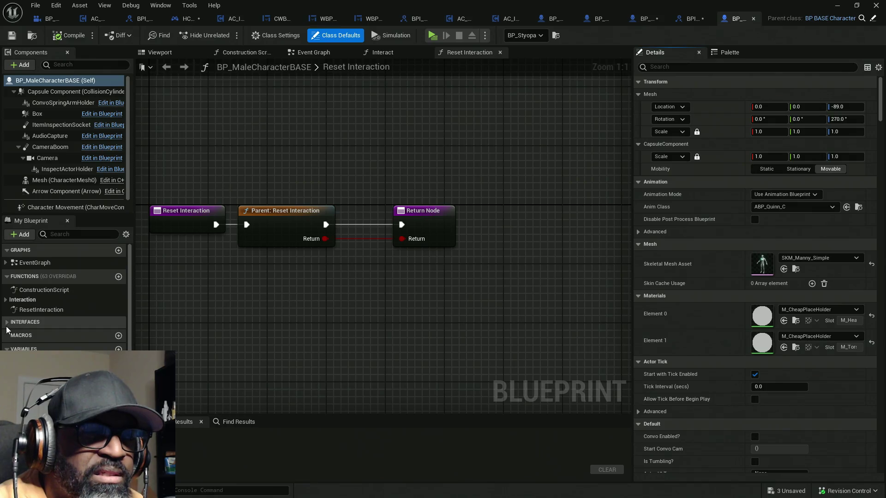
{"action": "left_click", "coordinate": [18, 322]}
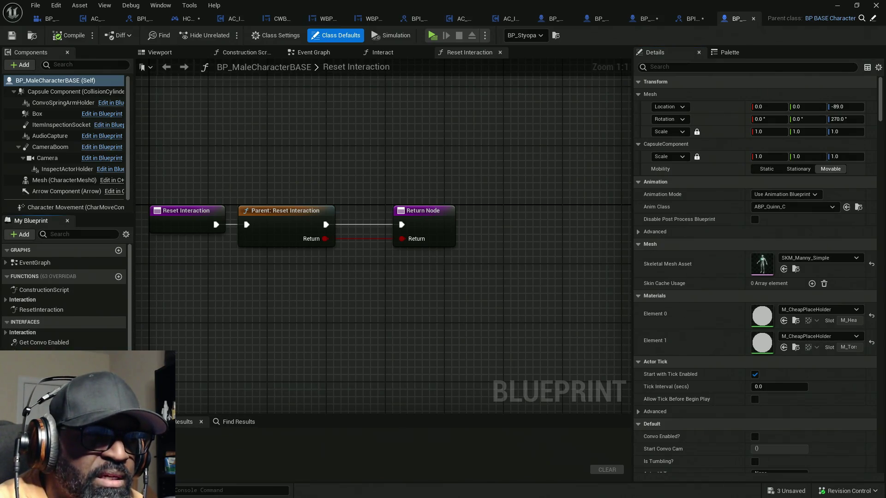
{"action": "double_click", "coordinate": [42, 353]}
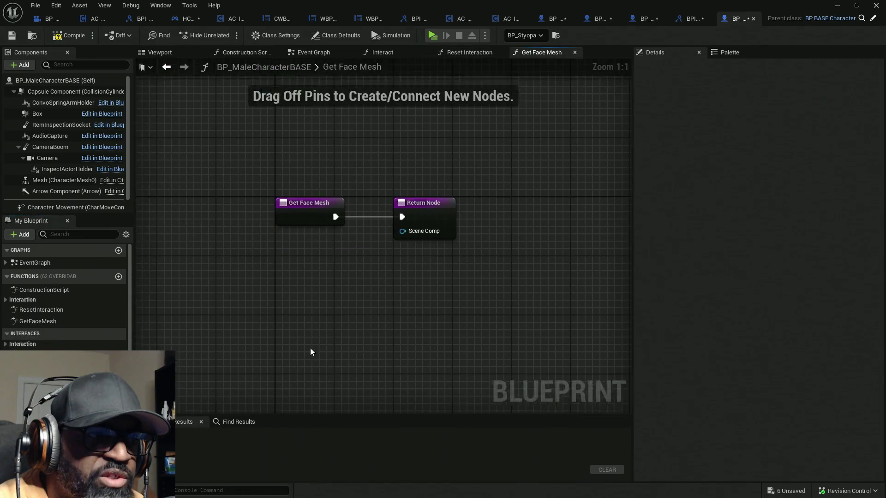
{"action": "left_click", "coordinate": [58, 38]}
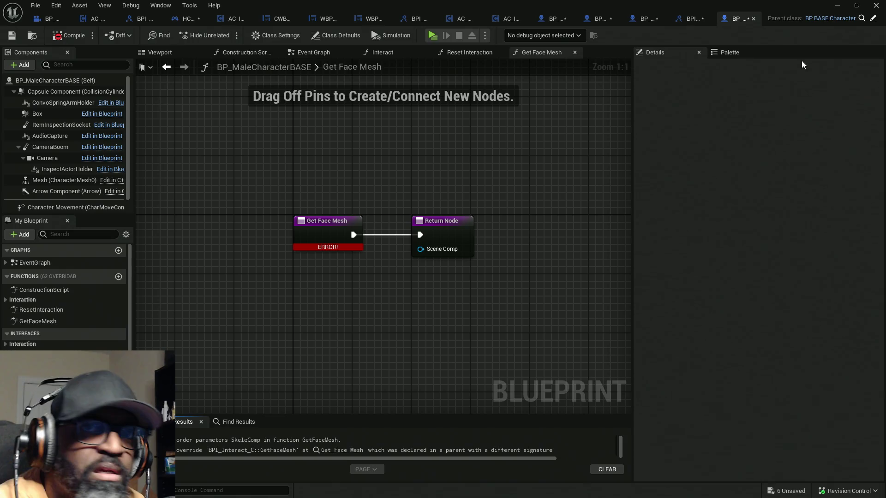
Step: Open BP_BASE_Character's Get Face Mesh implementation and compile it
{"action": "left_click", "coordinate": [832, 19]}
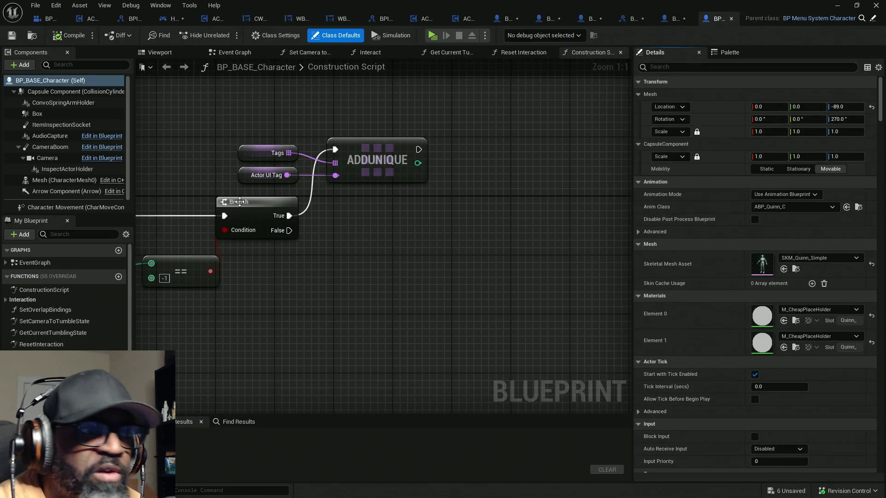
{"action": "left_click", "coordinate": [6, 299]}
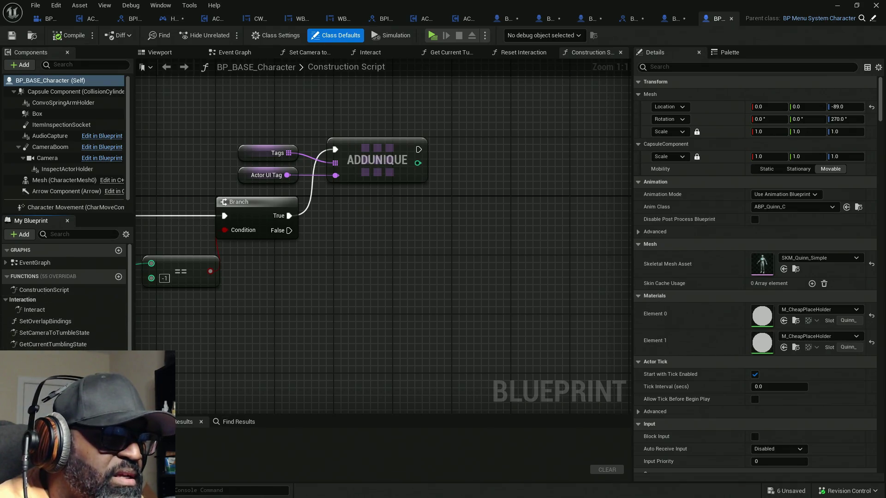
{"action": "scroll", "coordinate": [23, 337], "scroll_direction": "down", "scroll_amount": 3}
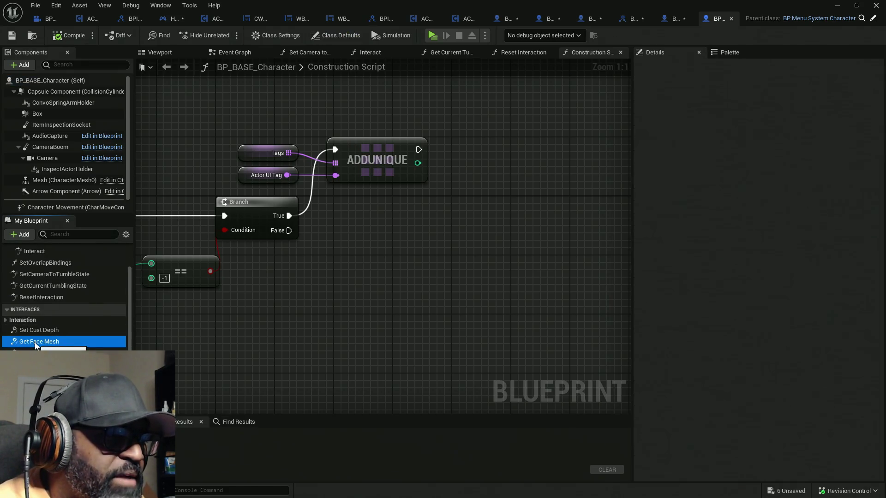
{"action": "double_click", "coordinate": [34, 342]}
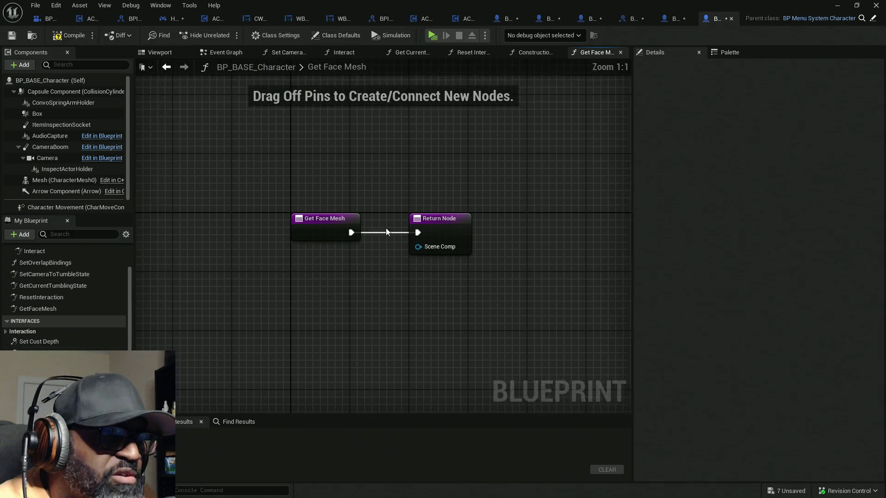
{"action": "left_click", "coordinate": [77, 34]}
Step: Open and compile BP_MenuSystemCharacter's Get Face Mesh implementation, then save all assets
{"action": "left_click", "coordinate": [873, 21]}
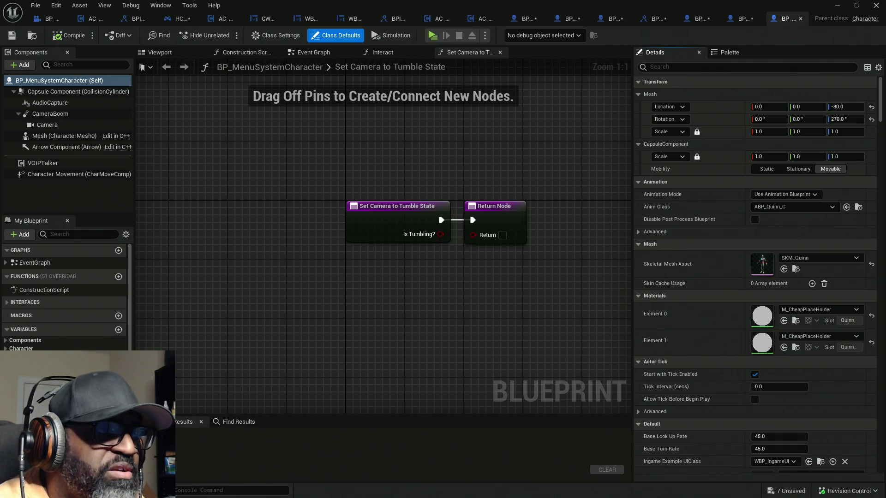
{"action": "left_click", "coordinate": [14, 302]}
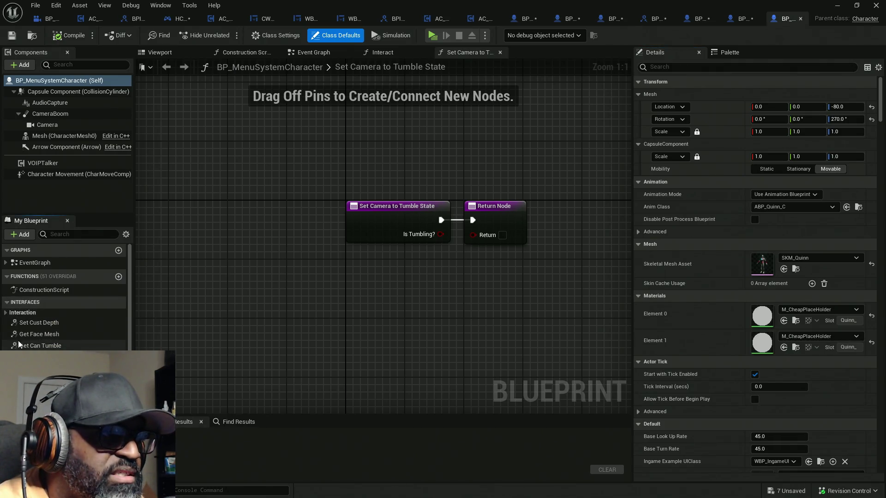
{"action": "double_click", "coordinate": [39, 334]}
{"action": "left_click", "coordinate": [79, 37]}
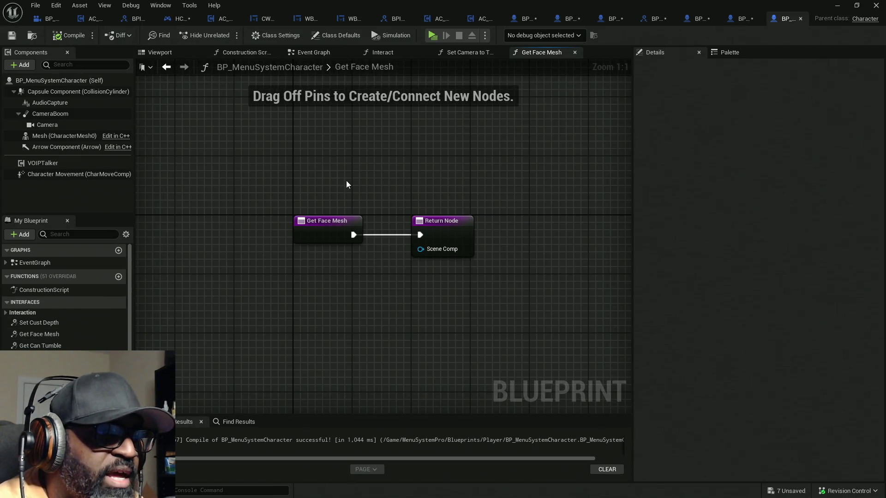
{"action": "key", "text": "ctrl+shift+s"}
Step: Recompile BP_BASE_Character and BP_MaleCharacterBASE
{"action": "left_click", "coordinate": [742, 18]}
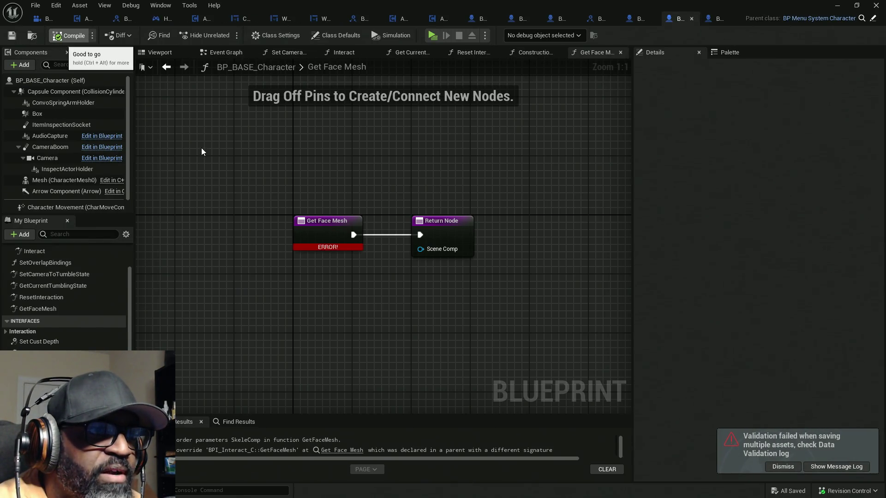
{"action": "key", "text": "F7"}
{"action": "left_click", "coordinate": [637, 18]}
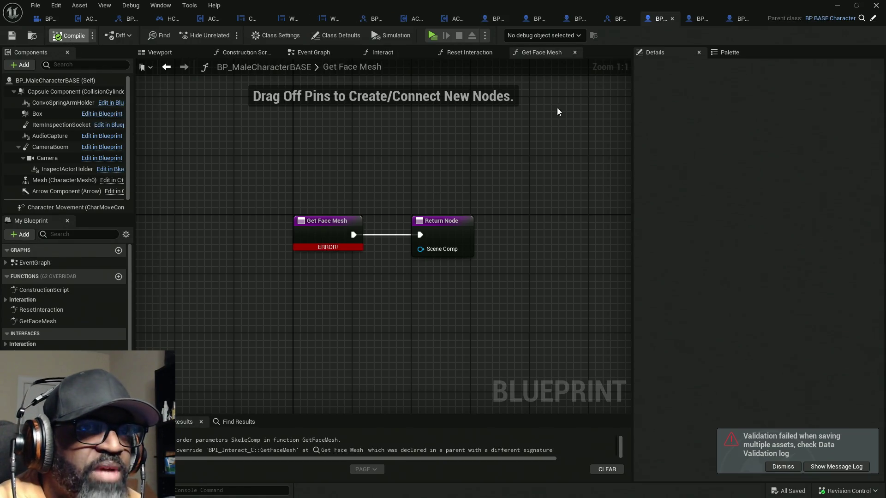
{"action": "key", "text": "F7"}
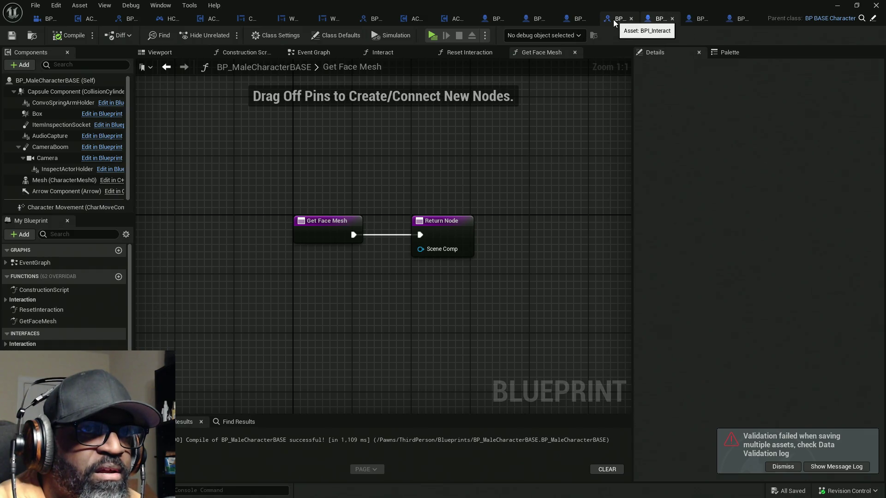
{"action": "right_click", "coordinate": [613, 20]}
{"action": "left_click", "coordinate": [641, 129]}
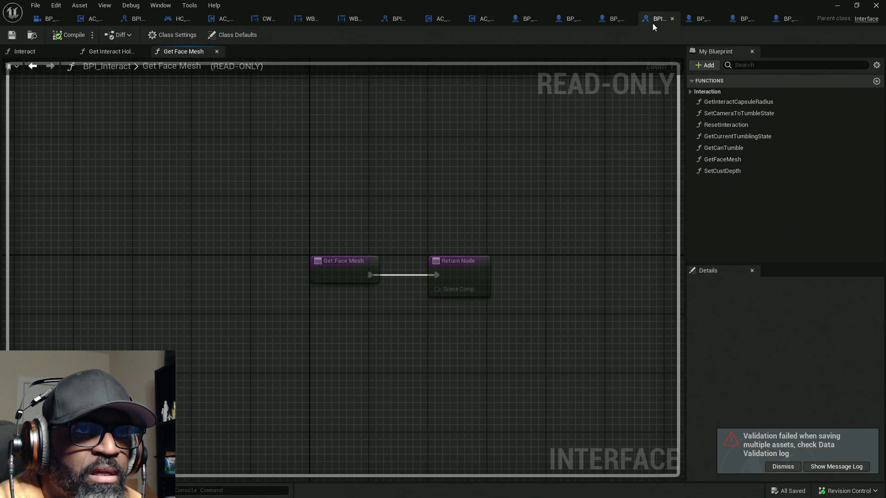
Step: Close all blueprint tabs to the right of BPI_Interact
{"action": "right_click", "coordinate": [654, 20]}
{"action": "left_click", "coordinate": [670, 89]}
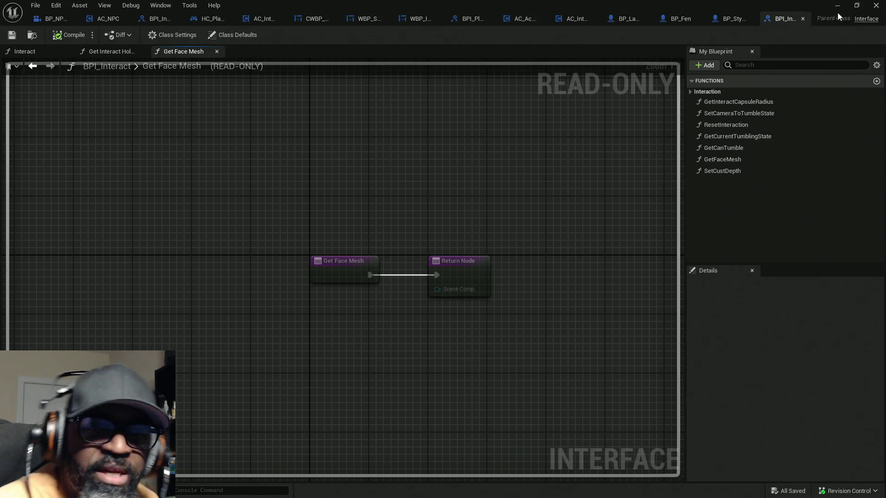
Step: In BP_Fen's Get Face Mesh, replace the Face getter with ConvoSpringArmHolder on Scene Comp and save
{"action": "left_click", "coordinate": [730, 21]}
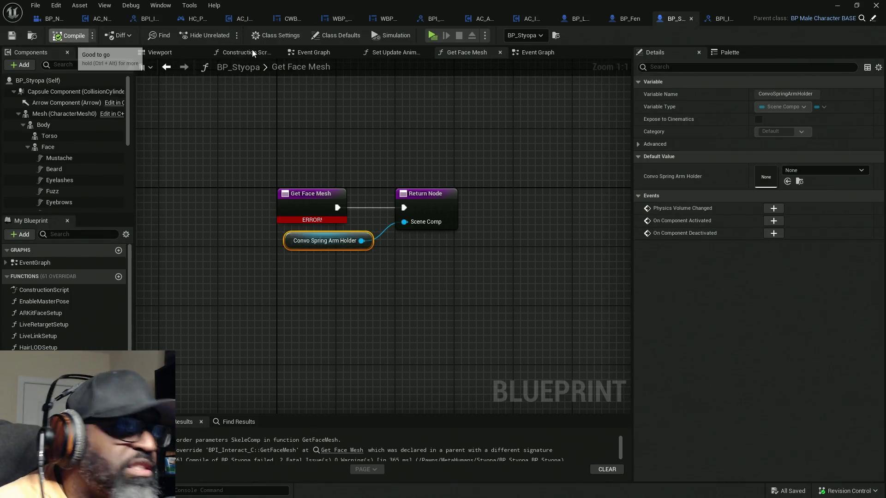
{"action": "left_click", "coordinate": [625, 21]}
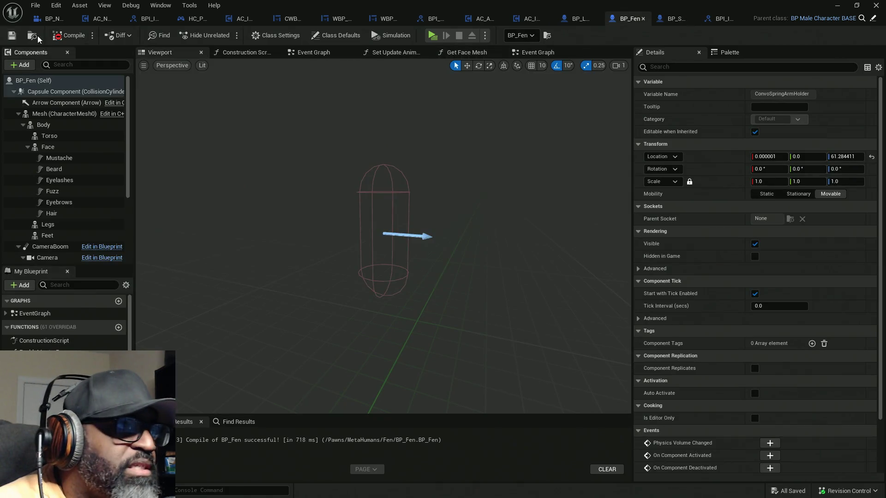
{"action": "left_click", "coordinate": [69, 35]}
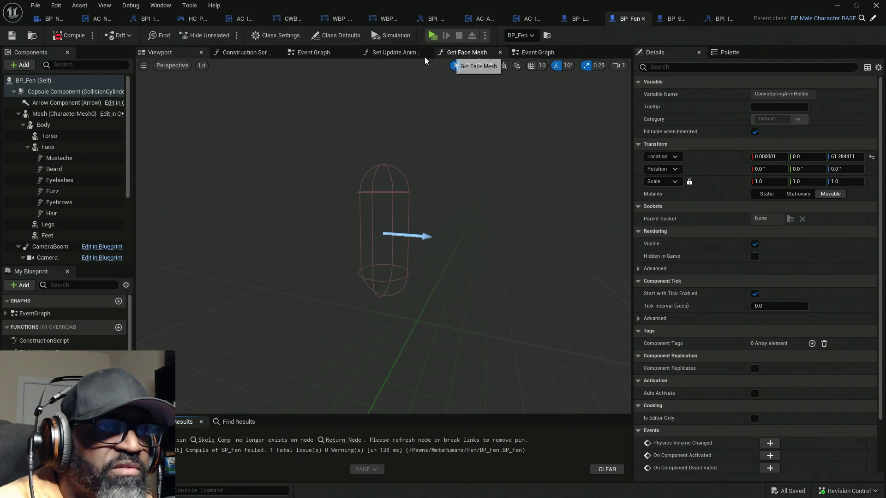
{"action": "left_click", "coordinate": [461, 53]}
{"action": "left_click", "coordinate": [403, 296], "text": "alt"}
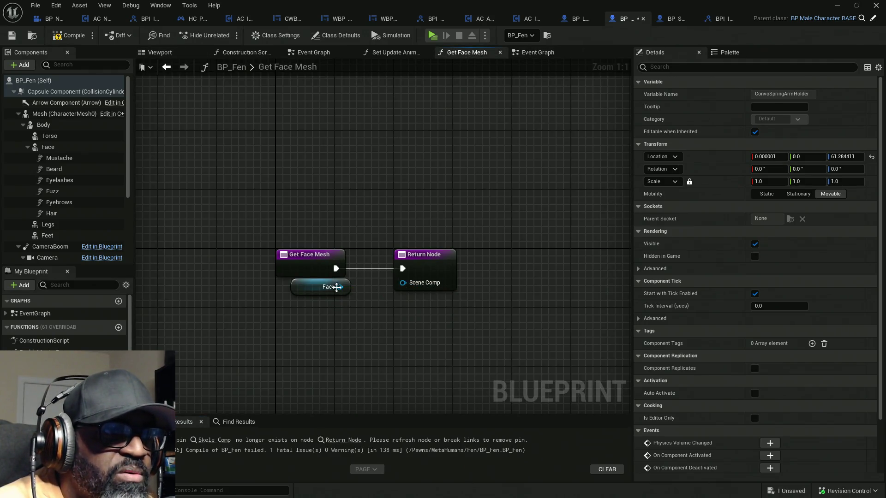
{"action": "left_click", "coordinate": [19, 113]}
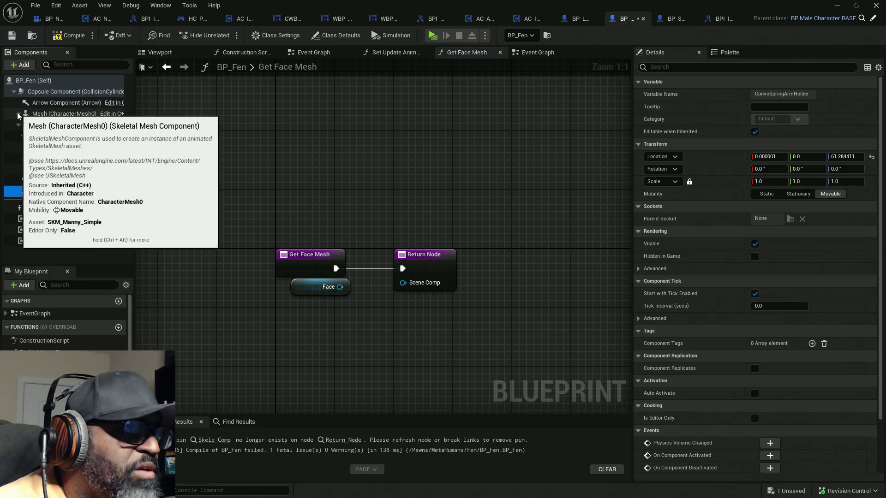
{"action": "left_click_drag", "start_coordinate": [51, 182], "coordinate": [402, 282]}
{"action": "left_click_drag", "start_coordinate": [336, 323], "coordinate": [285, 295]}
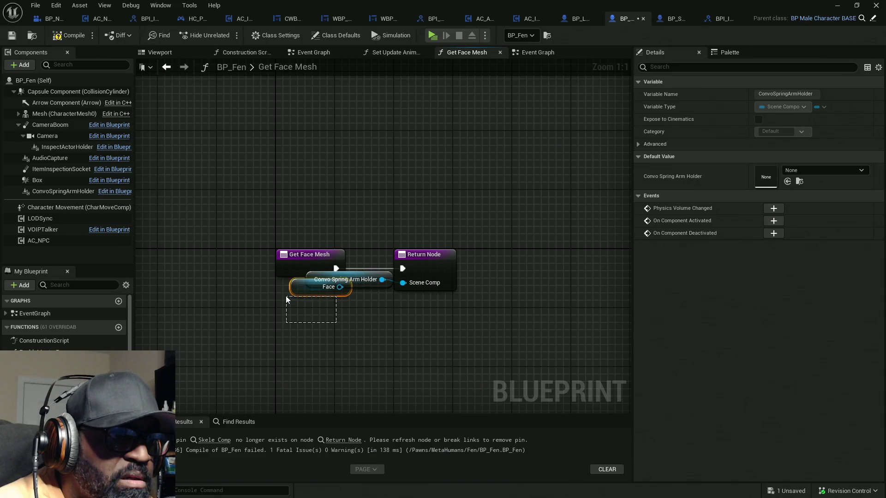
{"action": "key", "text": "Delete"}
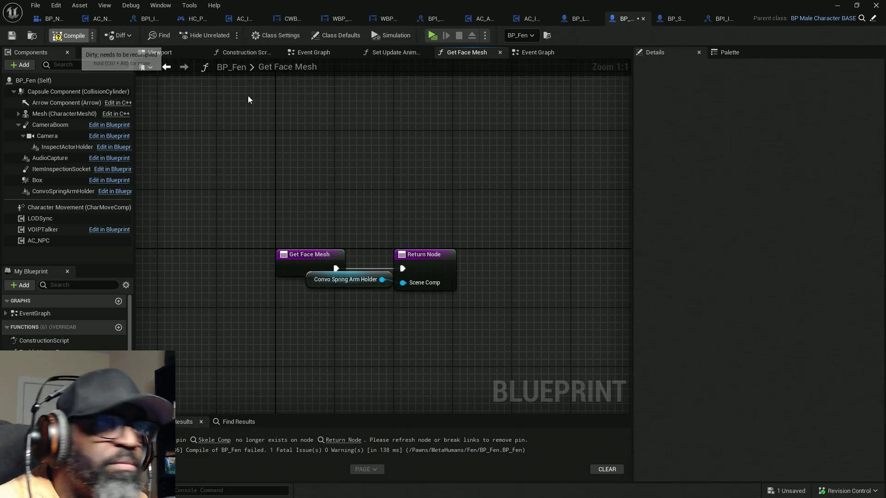
{"action": "key", "text": "ctrl+s"}
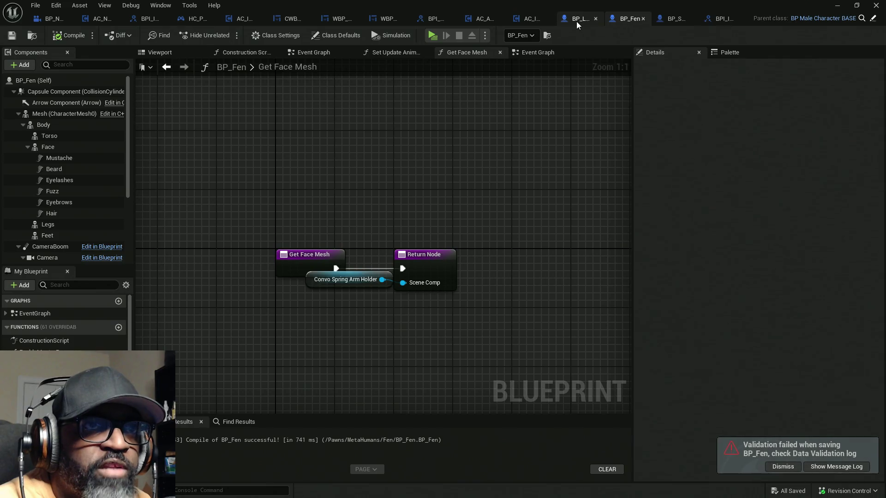
Step: In BP_Lance's Get Face Mesh, swap Face for ConvoSpringArmHolder on Scene Comp, compile and save
{"action": "left_click", "coordinate": [577, 21]}
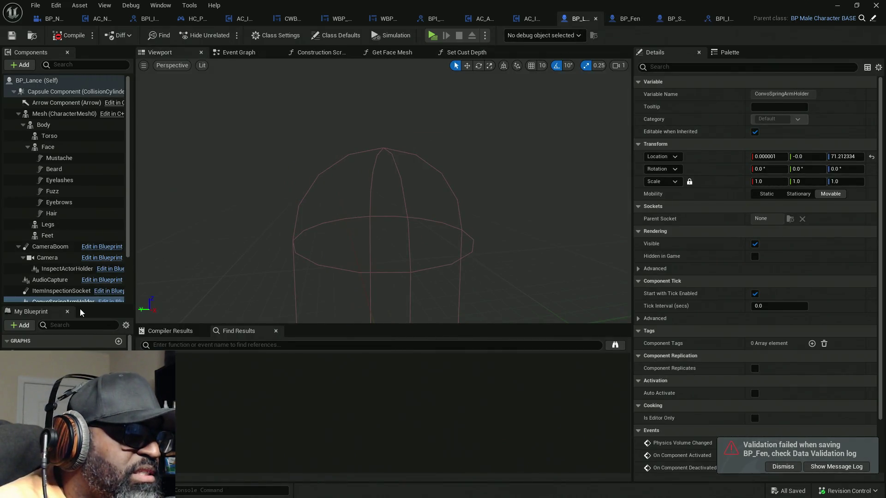
{"action": "left_click", "coordinate": [396, 53]}
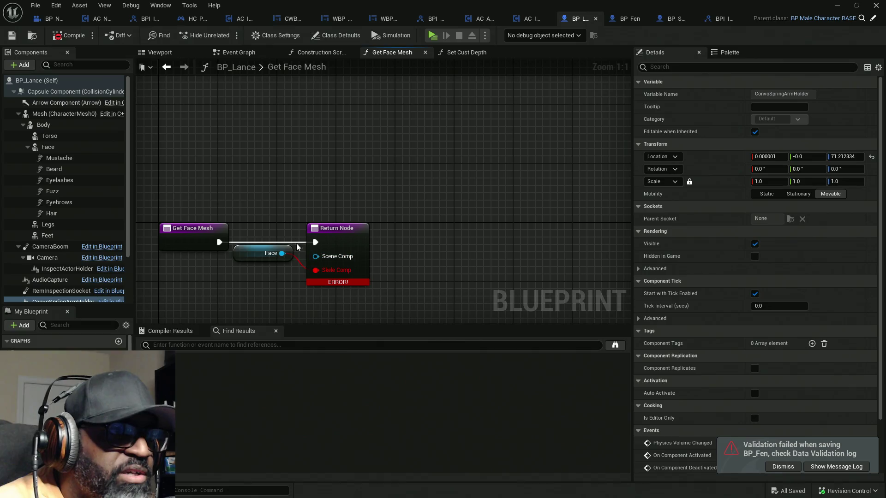
{"action": "left_click", "coordinate": [269, 253]}
{"action": "key", "text": "Delete"}
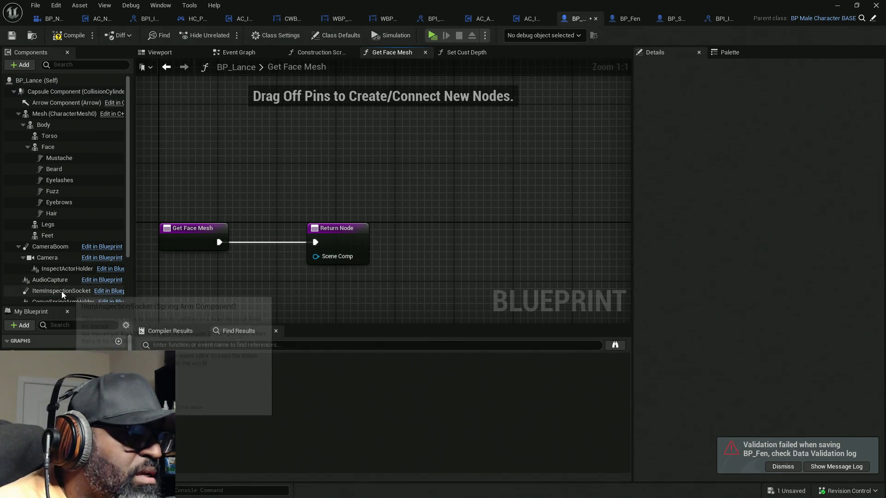
{"action": "scroll", "coordinate": [62, 291], "scroll_direction": "down", "scroll_amount": 1}
{"action": "mouse_move", "coordinate": [59, 289]}
{"action": "left_mouse_down"}
{"action": "mouse_move", "coordinate": [331, 266]}
{"action": "mouse_move", "coordinate": [317, 257]}
{"action": "left_mouse_up"}
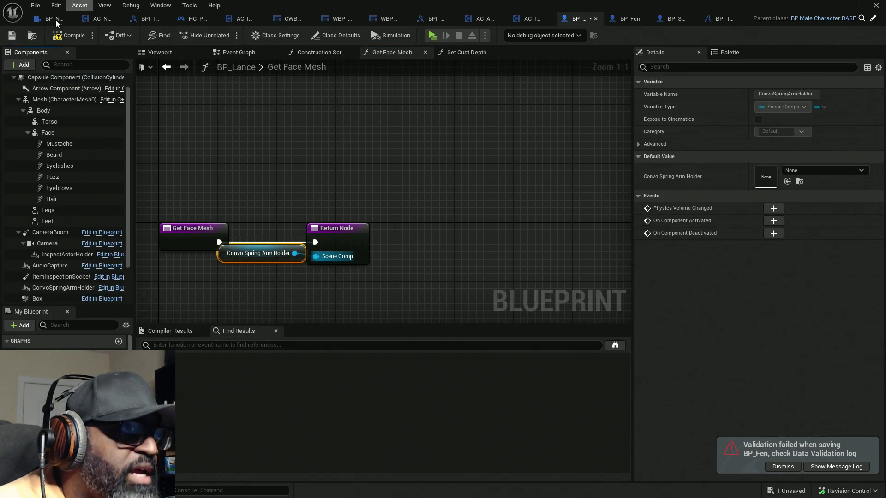
{"action": "left_click", "coordinate": [60, 35]}
{"action": "key", "text": "ctrl+s"}
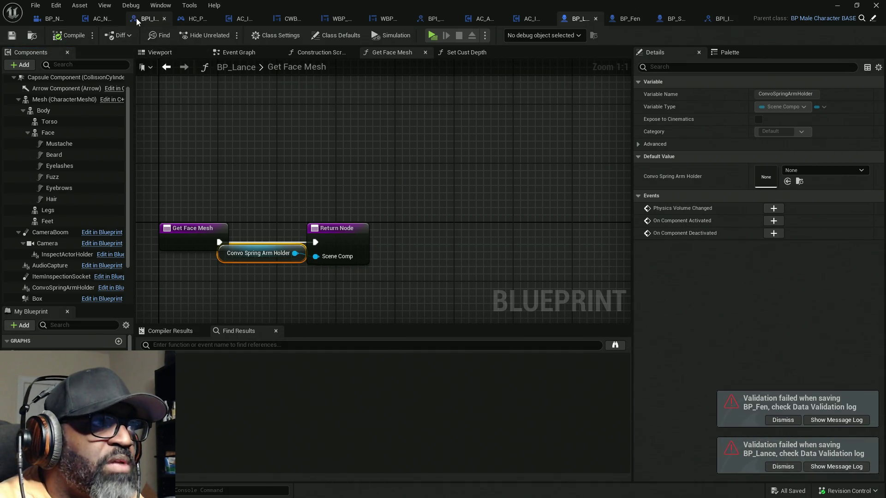
{"action": "left_click", "coordinate": [197, 18]}
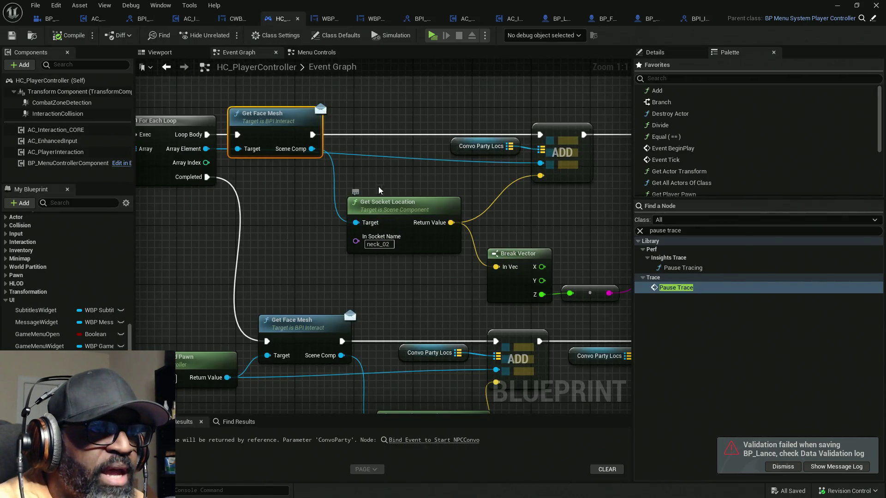
Step: Replace the first neck_02 Get Socket Location with a Get World Location fed from Scene Comp
{"action": "left_click_drag", "start_coordinate": [312, 149], "coordinate": [292, 227]}
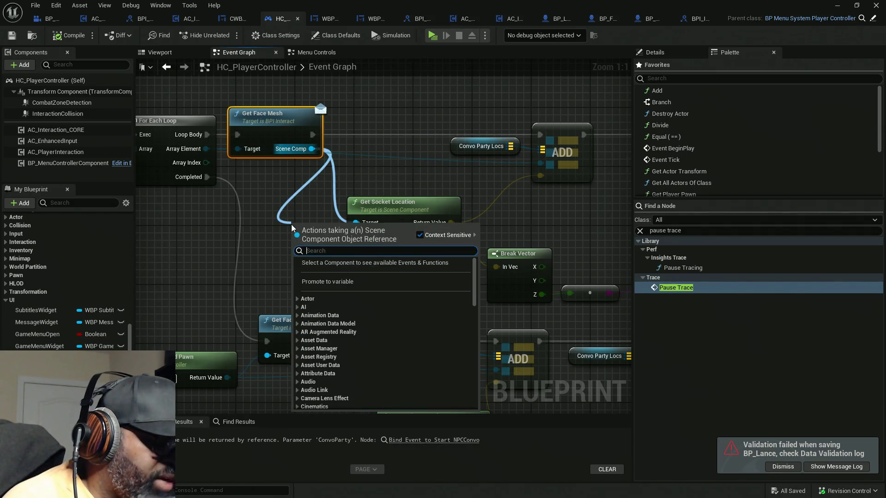
{"action": "type", "text": "get location"}
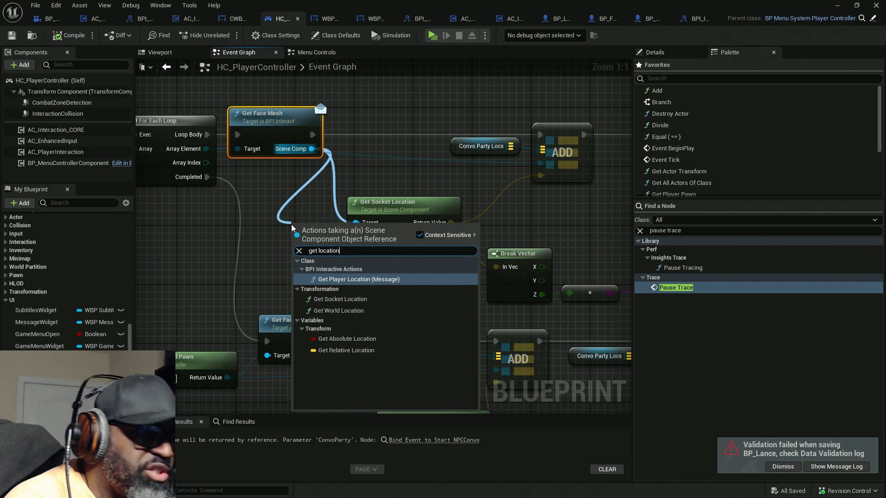
{"action": "left_click", "coordinate": [338, 310]}
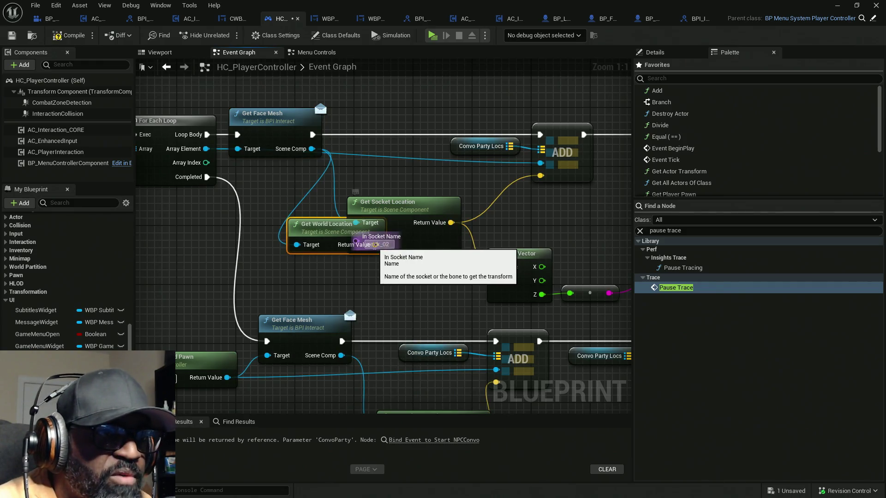
{"action": "left_click_drag", "start_coordinate": [336, 277], "coordinate": [359, 291]}
{"action": "mouse_move", "coordinate": [451, 222]}
{"action": "left_mouse_down"}
{"action": "mouse_move", "coordinate": [415, 291]}
{"action": "mouse_move", "coordinate": [398, 299]}
{"action": "mouse_move", "coordinate": [411, 209]}
{"action": "left_mouse_up"}
{"action": "left_click", "coordinate": [426, 240]}
{"action": "key", "text": "Delete"}
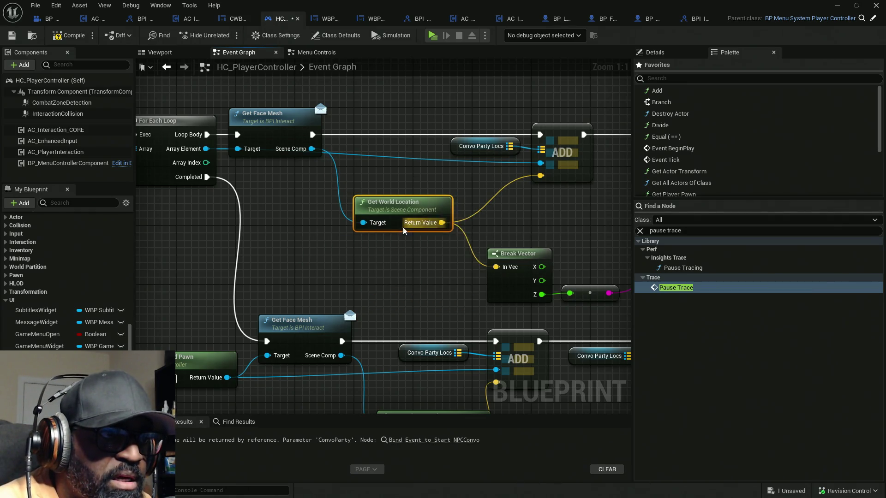
{"action": "scroll", "coordinate": [386, 242], "scroll_direction": "down", "scroll_amount": 3}
Step: Paste a second Get World Location into the ADD chain and delete the other Get Socket Location
{"action": "mouse_move", "coordinate": [336, 270]}
{"action": "left_mouse_down"}
{"action": "mouse_move", "coordinate": [342, 145]}
{"action": "mouse_move", "coordinate": [348, 151]}
{"action": "left_mouse_up"}
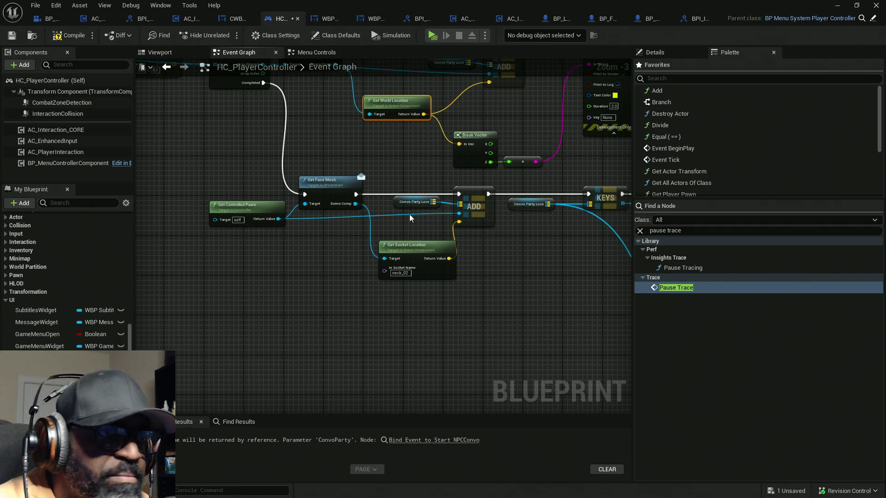
{"action": "key", "text": "ctrl+c"}
{"action": "key", "text": "ctrl+v"}
{"action": "scroll", "coordinate": [399, 300], "scroll_direction": "up", "scroll_amount": 2}
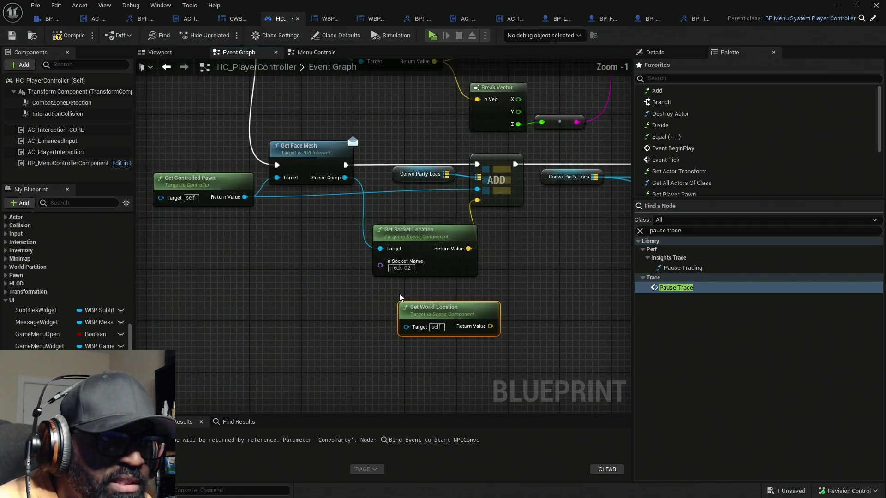
{"action": "mouse_move", "coordinate": [468, 248]}
{"action": "left_mouse_down"}
{"action": "mouse_move", "coordinate": [498, 352]}
{"action": "mouse_move", "coordinate": [490, 326]}
{"action": "left_mouse_up"}
{"action": "left_click_drag", "start_coordinate": [406, 327], "coordinate": [344, 177]}
{"action": "left_click", "coordinate": [423, 273]}
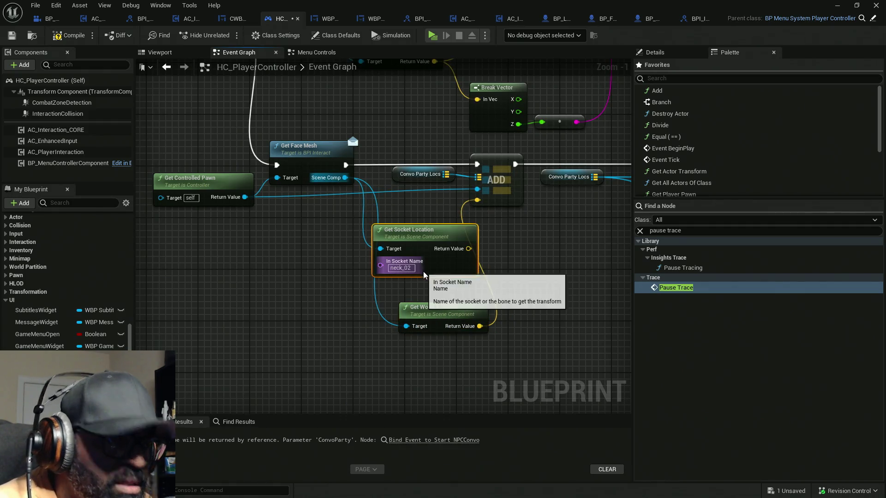
{"action": "key", "text": "Delete"}
{"action": "left_click_drag", "start_coordinate": [467, 306], "coordinate": [417, 210]}
Step: Review the SpawnActor to Create Widget chain and compile HC_PlayerController
{"action": "scroll", "coordinate": [415, 240], "scroll_direction": "down", "scroll_amount": 3}
{"action": "mouse_move", "coordinate": [384, 238]}
{"action": "left_mouse_down"}
{"action": "mouse_move", "coordinate": [300, 219]}
{"action": "mouse_move", "coordinate": [419, 280]}
{"action": "mouse_move", "coordinate": [327, 326]}
{"action": "left_mouse_up"}
{"action": "left_click_drag", "start_coordinate": [308, 236], "coordinate": [237, 97]}
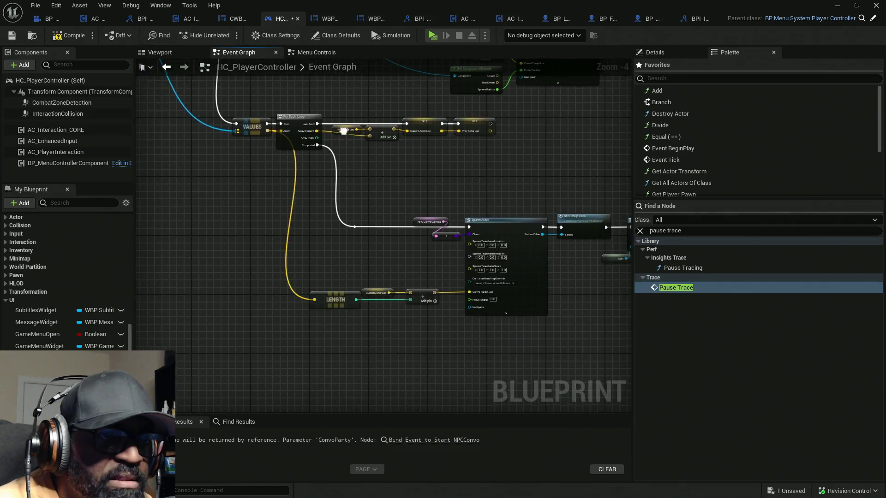
{"action": "left_click_drag", "start_coordinate": [427, 243], "coordinate": [292, 218]}
{"action": "left_click", "coordinate": [74, 38]}
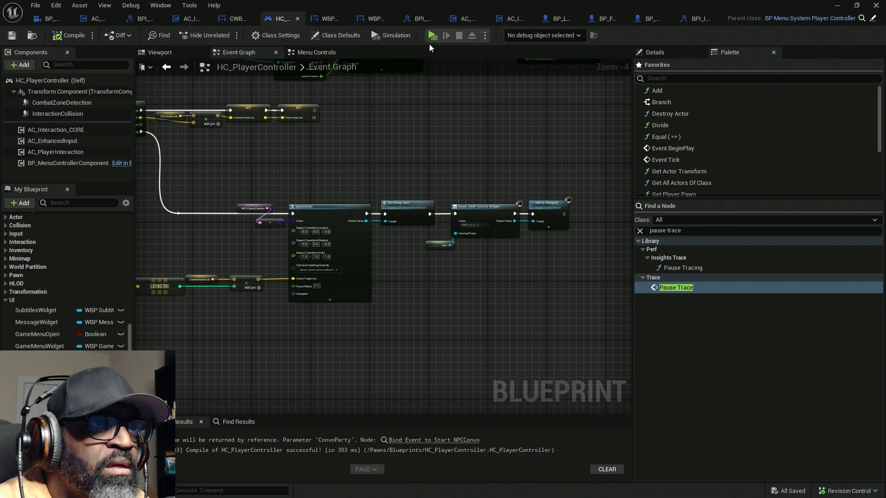
Step: Save HC_PlayerController, then in a play-test walk to Fen and talk to check the close-up camera
{"action": "key", "text": "ctrl+s"}
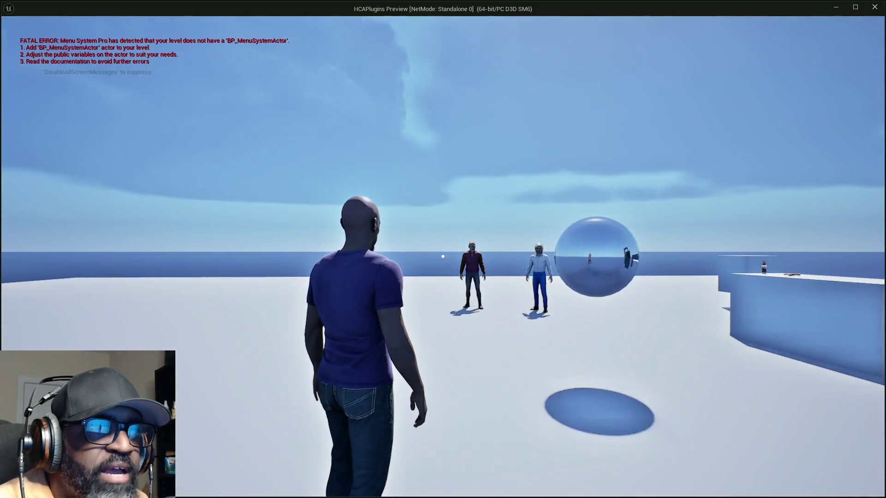
{"action": "key", "text": "w"}
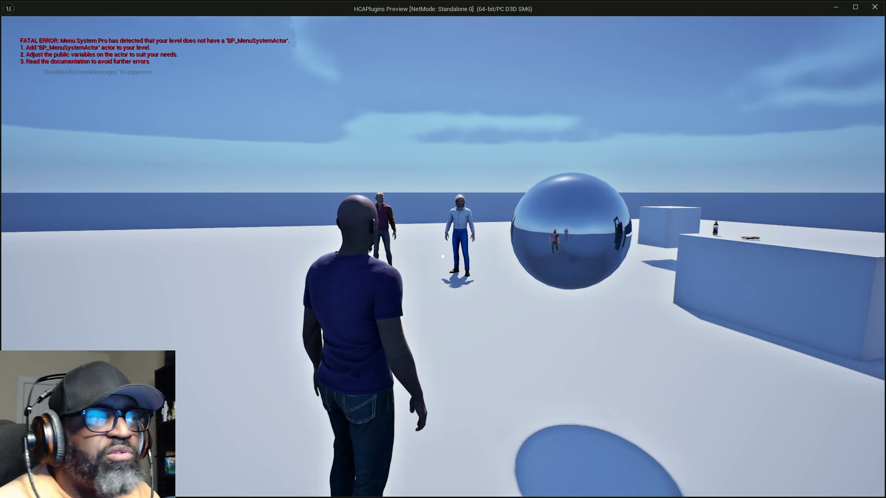
{"action": "mouse_move", "coordinate": [442, 256]}
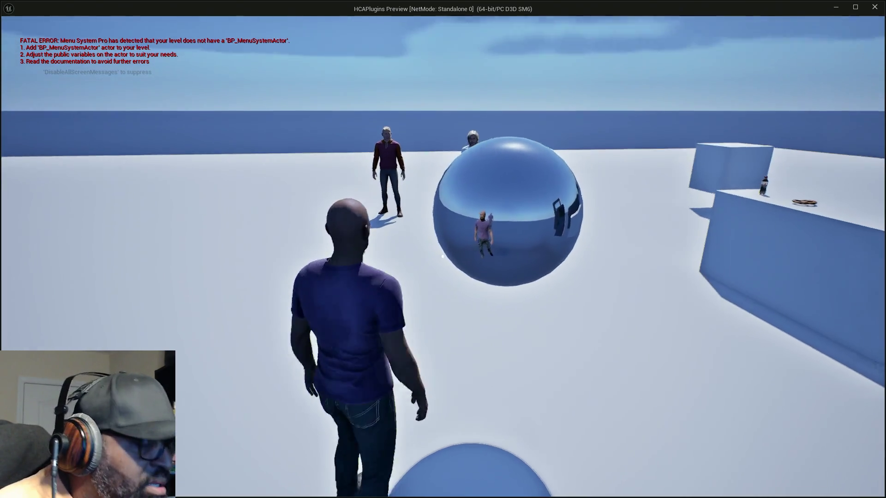
{"action": "key", "text": "w"}
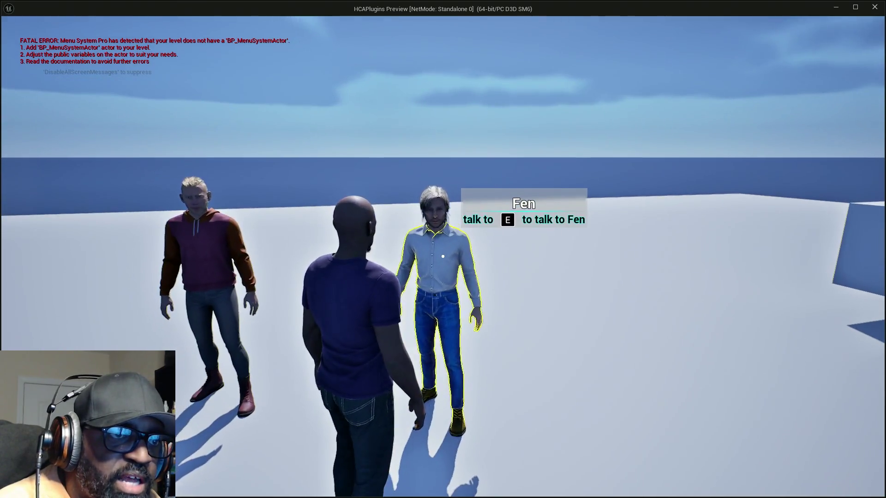
{"action": "key", "text": "e"}
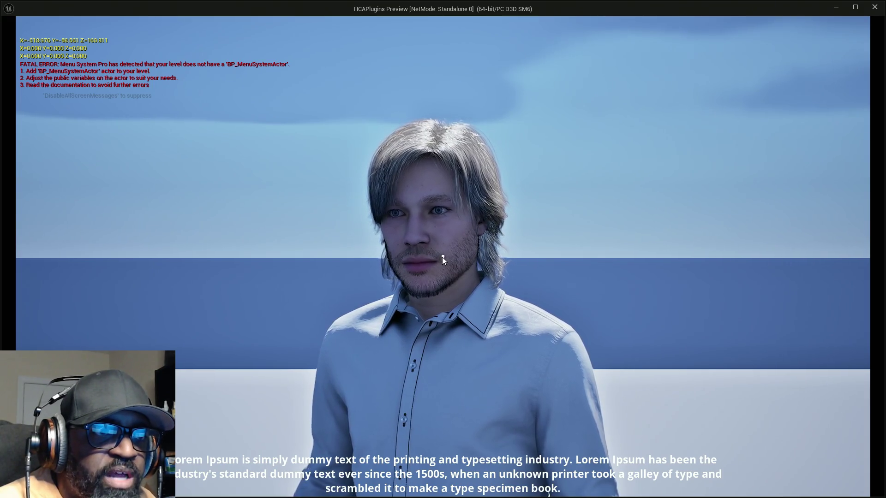
{"action": "key", "text": "Escape"}
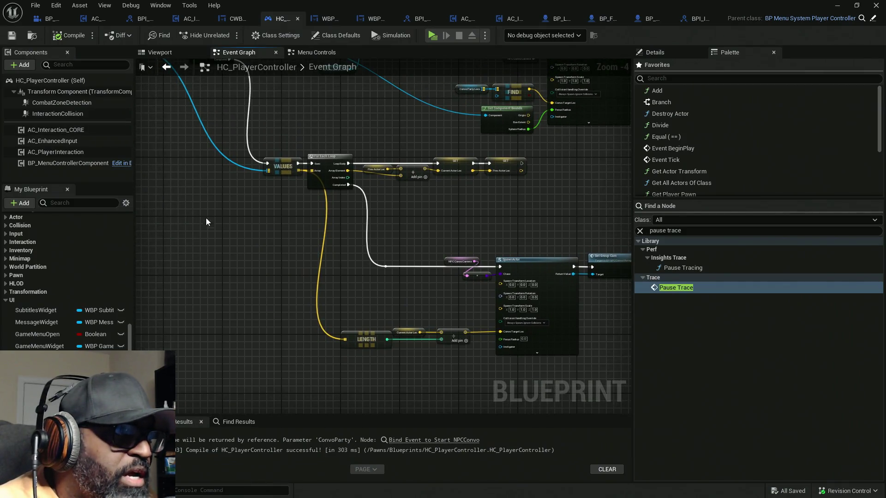
Step: Move the HC_PlayerController tab toward the front and bring up AC_Interaction_CORE's Pause Trace graph
{"action": "scroll", "coordinate": [206, 214], "scroll_direction": "down", "scroll_amount": 6}
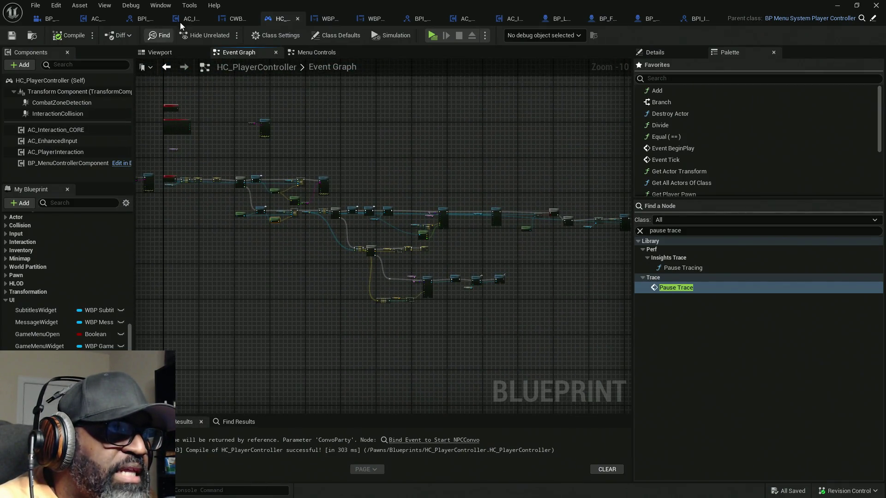
{"action": "left_click_drag", "start_coordinate": [275, 23], "coordinate": [85, 23]}
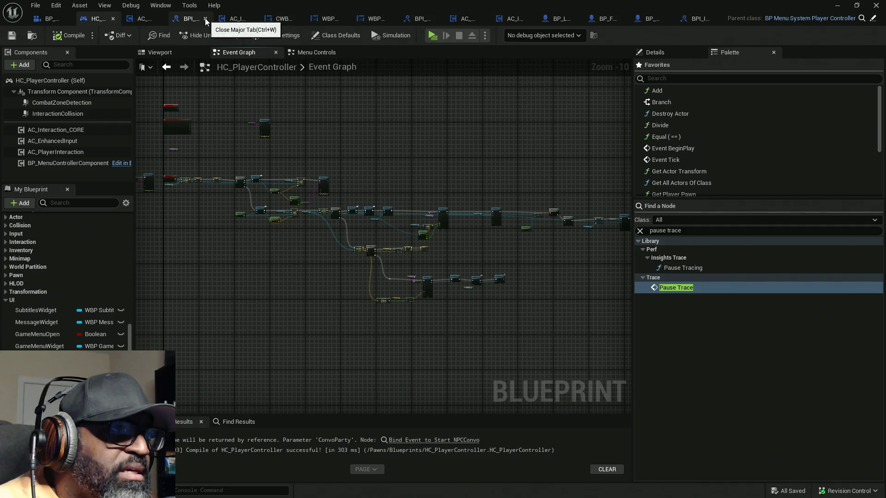
{"action": "left_click", "coordinate": [236, 20]}
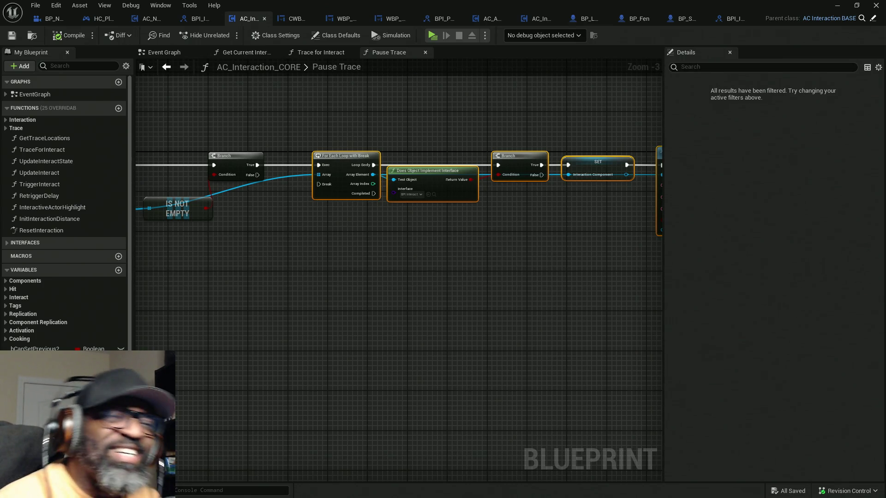
Step: Rearrange the Get Components, IS NOT EMPTY and For Each Loop nodes in Pause Trace
{"action": "mouse_move", "coordinate": [546, 310]}
{"action": "left_mouse_down"}
{"action": "mouse_move", "coordinate": [486, 310]}
{"action": "mouse_move", "coordinate": [488, 319]}
{"action": "mouse_move", "coordinate": [332, 344]}
{"action": "mouse_move", "coordinate": [687, 342]}
{"action": "left_mouse_up"}
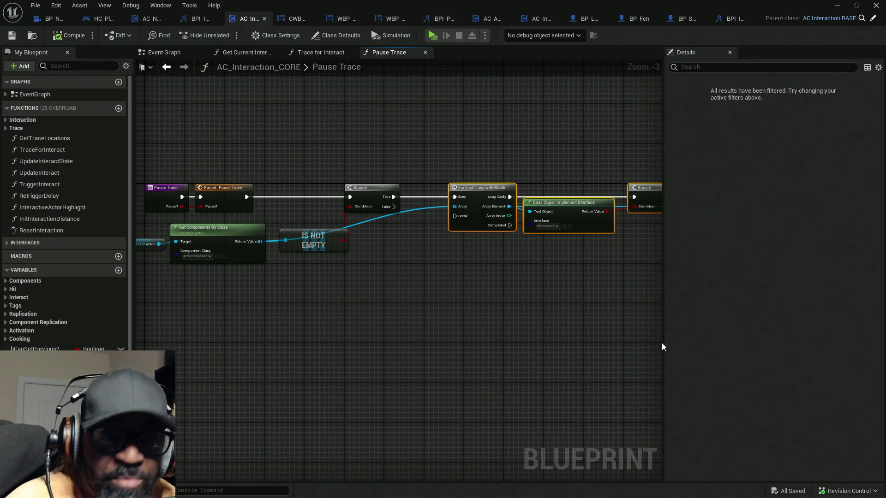
{"action": "left_click_drag", "start_coordinate": [465, 313], "coordinate": [284, 243]}
{"action": "mouse_move", "coordinate": [366, 231]}
{"action": "left_mouse_down"}
{"action": "mouse_move", "coordinate": [336, 230]}
{"action": "mouse_move", "coordinate": [351, 225]}
{"action": "left_mouse_up"}
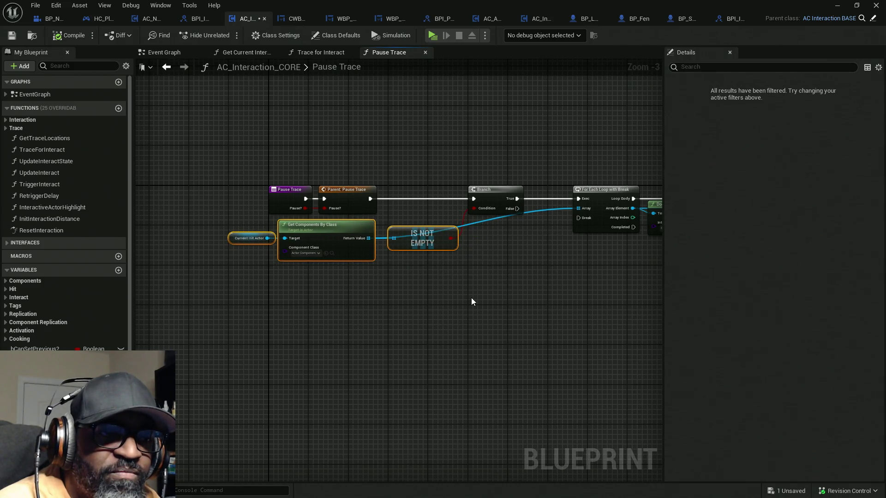
{"action": "left_click_drag", "start_coordinate": [466, 297], "coordinate": [334, 306]}
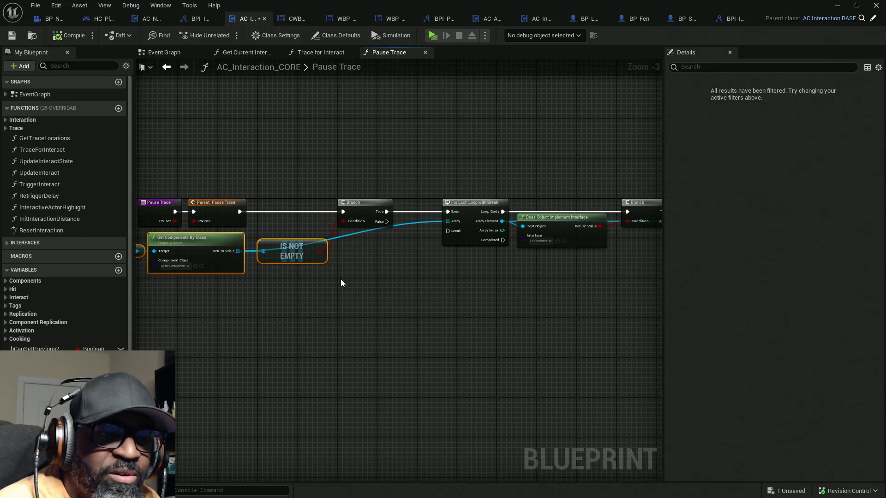
{"action": "left_click_drag", "start_coordinate": [303, 253], "coordinate": [303, 227]}
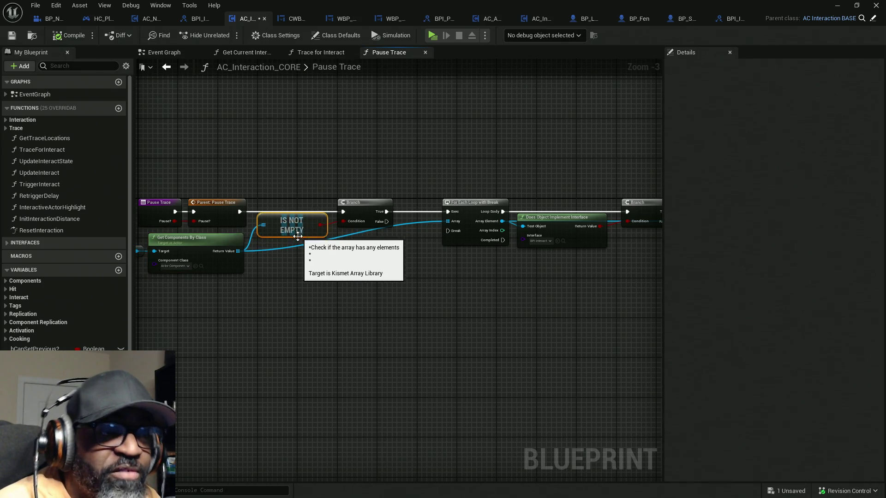
Step: Add a reroute point on the array wire, then compile and save AC_Interaction_CORE
{"action": "double_click", "coordinate": [295, 245]}
{"action": "mouse_move", "coordinate": [299, 244]}
{"action": "left_mouse_down"}
{"action": "mouse_move", "coordinate": [391, 261]}
{"action": "mouse_move", "coordinate": [396, 254]}
{"action": "left_mouse_up"}
{"action": "left_click", "coordinate": [482, 345]}
{"action": "key", "text": "F7"}
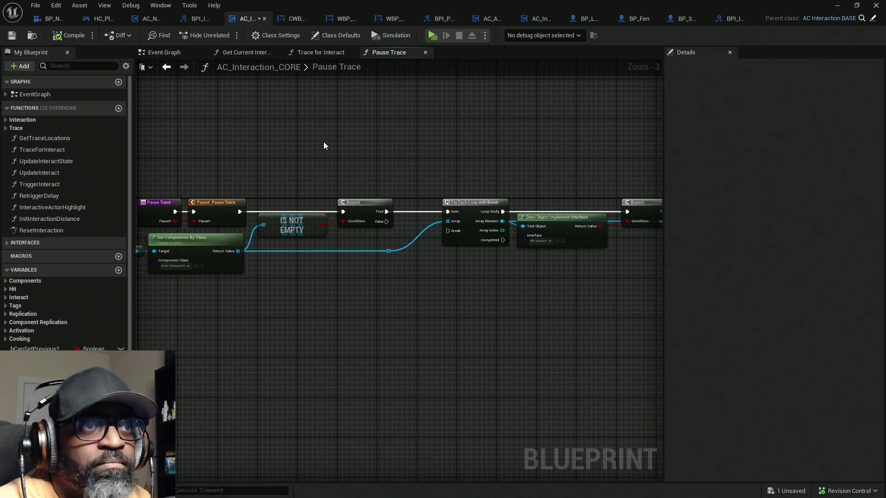
{"action": "key", "text": "ctrl+s"}
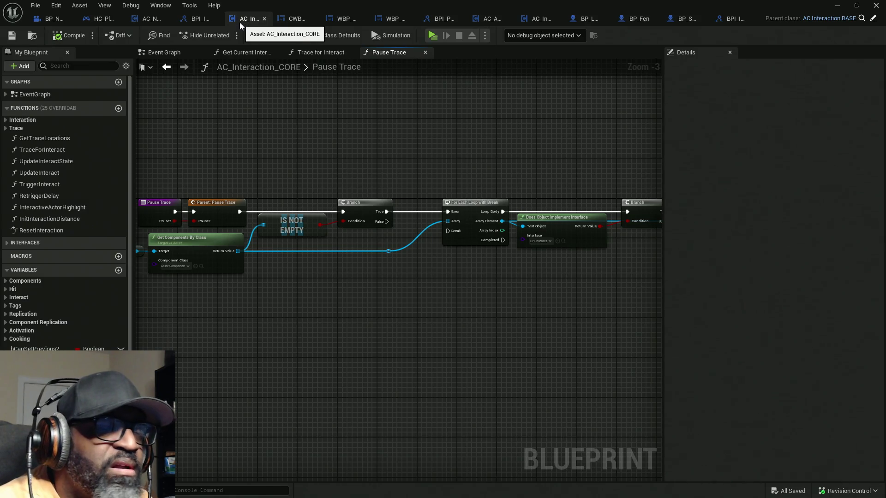
Step: In Trace for Interact, select the Get Player Controller, Get HUD and Crosshair Handler nodes for copying
{"action": "left_click", "coordinate": [324, 53]}
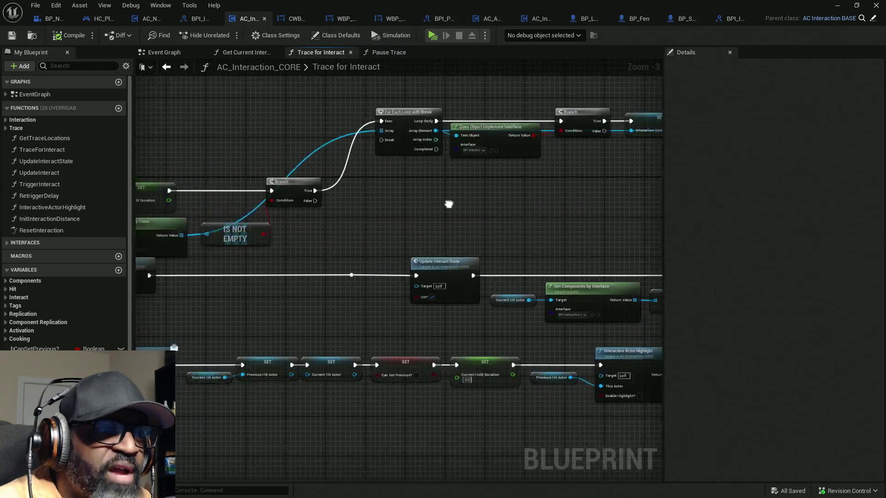
{"action": "scroll", "coordinate": [398, 268], "scroll_direction": "down", "scroll_amount": 2}
{"action": "scroll", "coordinate": [354, 208], "scroll_direction": "up", "scroll_amount": 3}
{"action": "scroll", "coordinate": [223, 234], "scroll_direction": "up", "scroll_amount": 2}
{"action": "mouse_move", "coordinate": [223, 233]}
{"action": "left_mouse_down"}
{"action": "mouse_move", "coordinate": [349, 236]}
{"action": "mouse_move", "coordinate": [211, 241]}
{"action": "left_mouse_up"}
{"action": "left_click_drag", "start_coordinate": [451, 208], "coordinate": [333, 198]}
{"action": "left_click", "coordinate": [529, 217]}
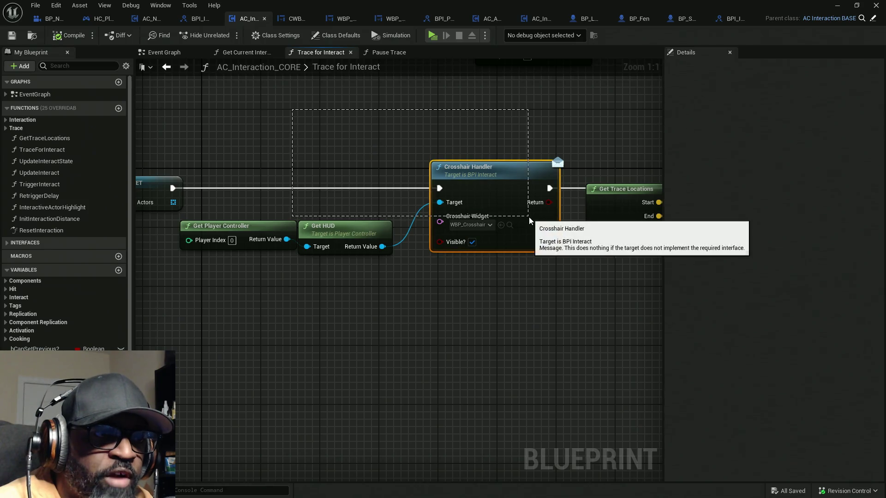
{"action": "left_click_drag", "start_coordinate": [253, 152], "coordinate": [343, 349]}
{"action": "left_click", "coordinate": [338, 137]}
{"action": "mouse_move", "coordinate": [224, 126]}
{"action": "left_mouse_down"}
{"action": "mouse_move", "coordinate": [458, 376]}
{"action": "mouse_move", "coordinate": [252, 138]}
{"action": "mouse_move", "coordinate": [477, 341]}
{"action": "left_mouse_up"}
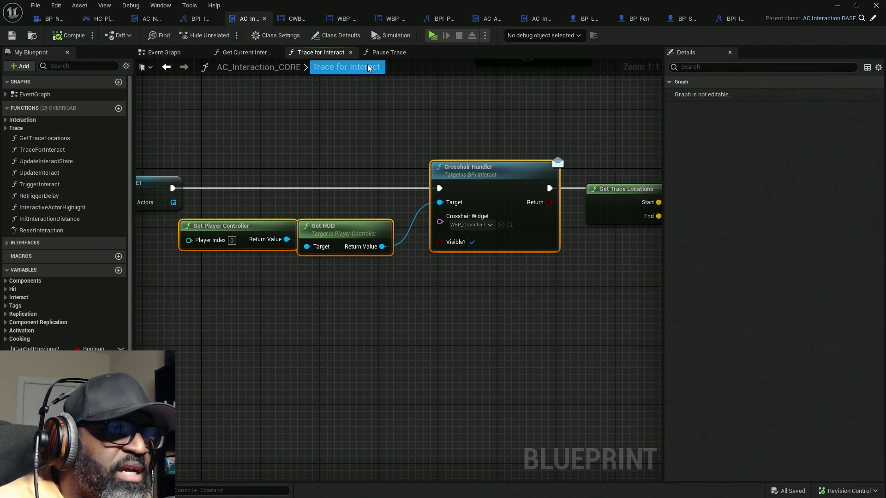
Step: Paste the crosshair nodes into Pause Trace, wire them after Set Onscreen Info, and uncheck Visible?
{"action": "left_click", "coordinate": [389, 52]}
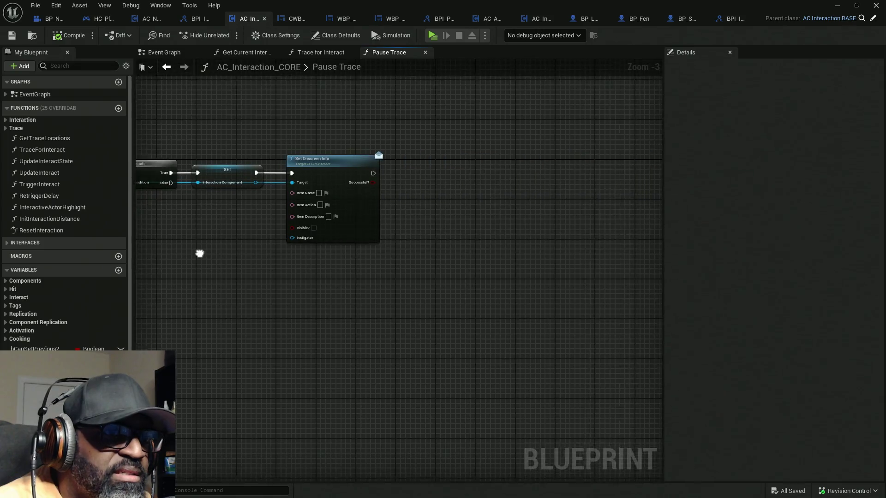
{"action": "key", "text": "ctrl+v"}
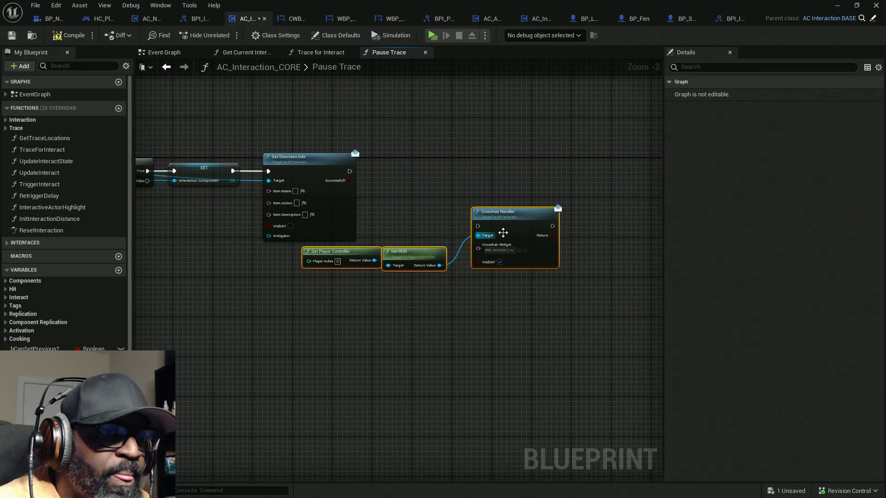
{"action": "mouse_move", "coordinate": [478, 226]}
{"action": "left_mouse_down"}
{"action": "mouse_move", "coordinate": [394, 175]}
{"action": "mouse_move", "coordinate": [349, 174]}
{"action": "left_mouse_up"}
{"action": "mouse_move", "coordinate": [519, 220]}
{"action": "left_mouse_down"}
{"action": "mouse_move", "coordinate": [585, 179]}
{"action": "mouse_move", "coordinate": [577, 169]}
{"action": "left_mouse_up"}
{"action": "left_click", "coordinate": [554, 207]}
{"action": "left_click", "coordinate": [400, 51]}
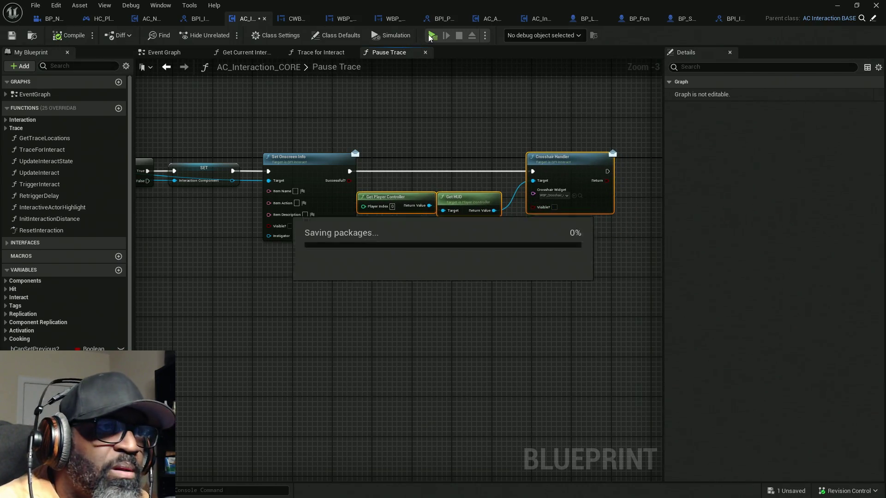
{"action": "left_click", "coordinate": [432, 36]}
Step: Walk up to the NPCs, talk to Fen to check the close-up and subtitles, then stop the play-test
{"action": "key", "text": "w"}
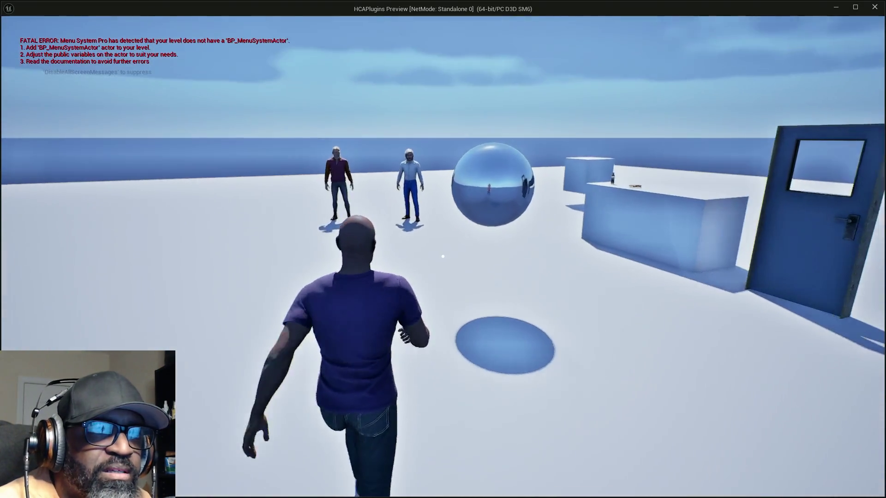
{"action": "key", "text": "s"}
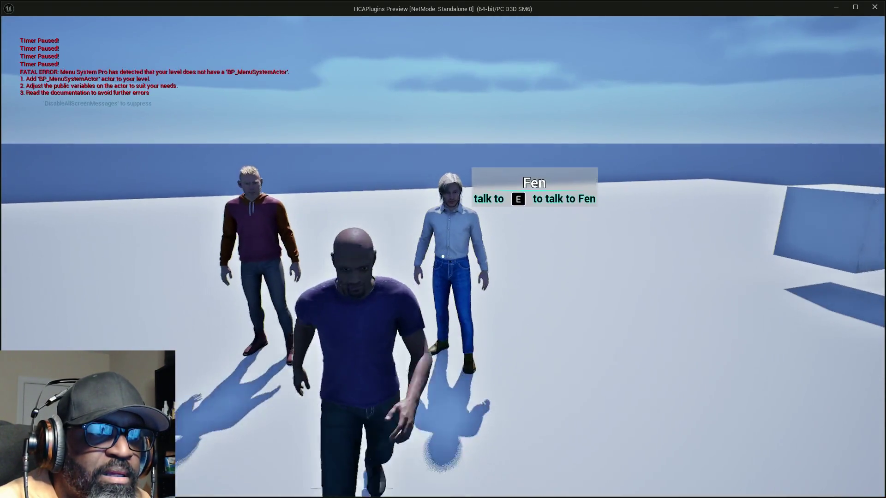
{"action": "key", "text": "e"}
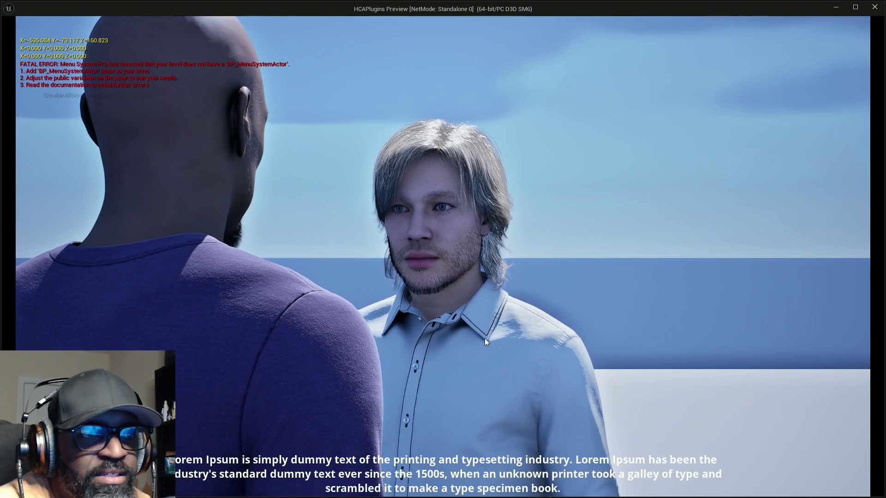
{"action": "key", "text": "Escape"}
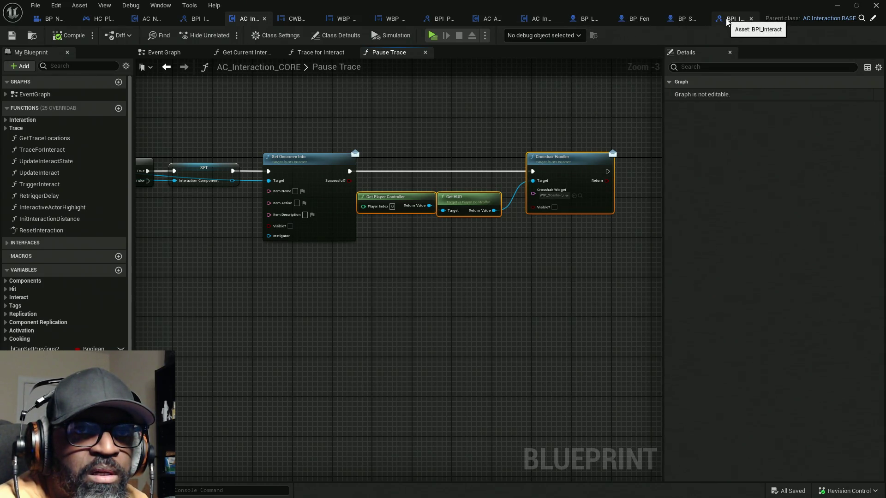
Step: Close all asset tabs to the right of AC_Interaction and switch to CWBP_Convos in Designer
{"action": "right_click", "coordinate": [535, 20]}
{"action": "left_click", "coordinate": [572, 59]}
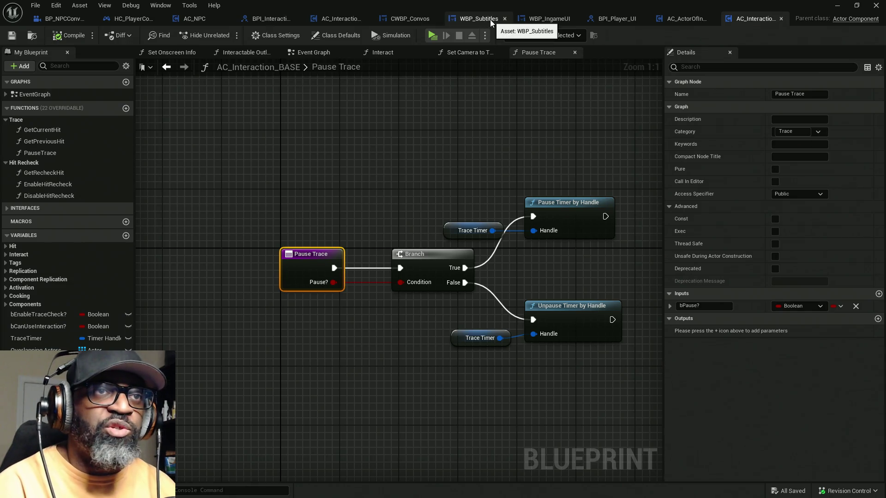
{"action": "left_click", "coordinate": [408, 18]}
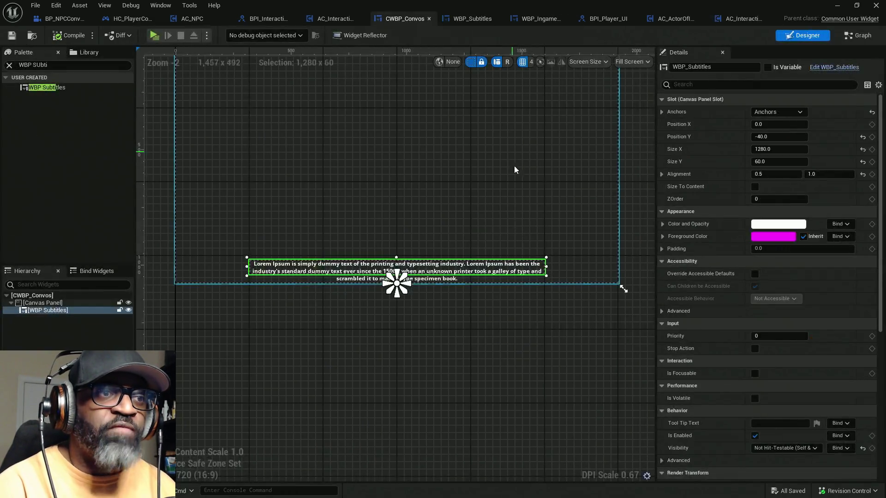
{"action": "mouse_move", "coordinate": [525, 322]}
{"action": "left_mouse_down"}
{"action": "mouse_move", "coordinate": [462, 384]}
{"action": "mouse_move", "coordinate": [452, 414]}
{"action": "left_mouse_up"}
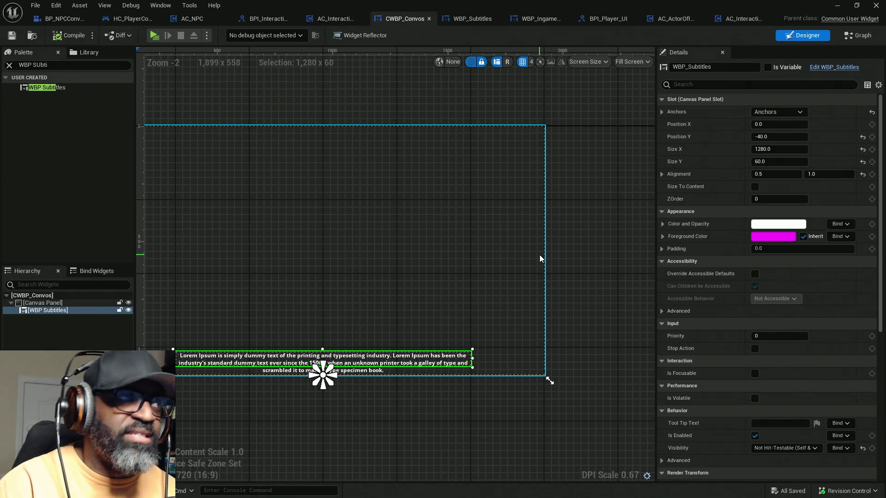
{"action": "left_click_drag", "start_coordinate": [570, 343], "coordinate": [573, 303]}
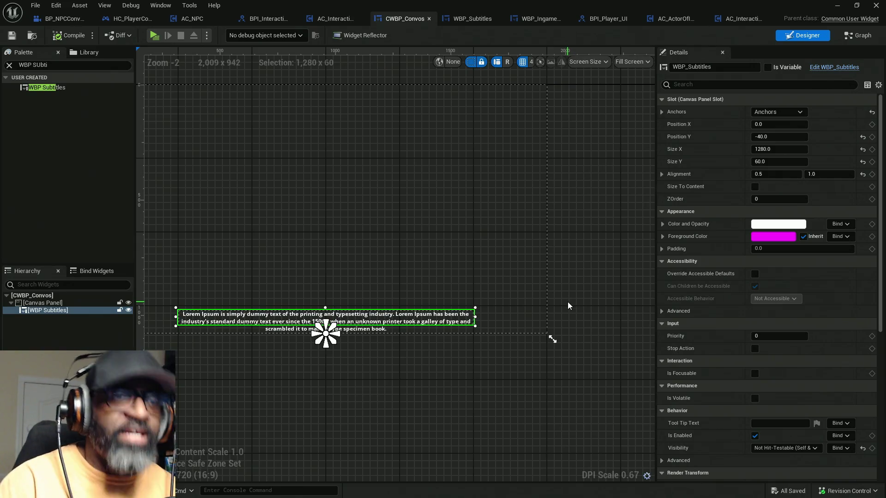
{"action": "left_click", "coordinate": [26, 65]}
{"action": "key", "text": "BackSpace"}
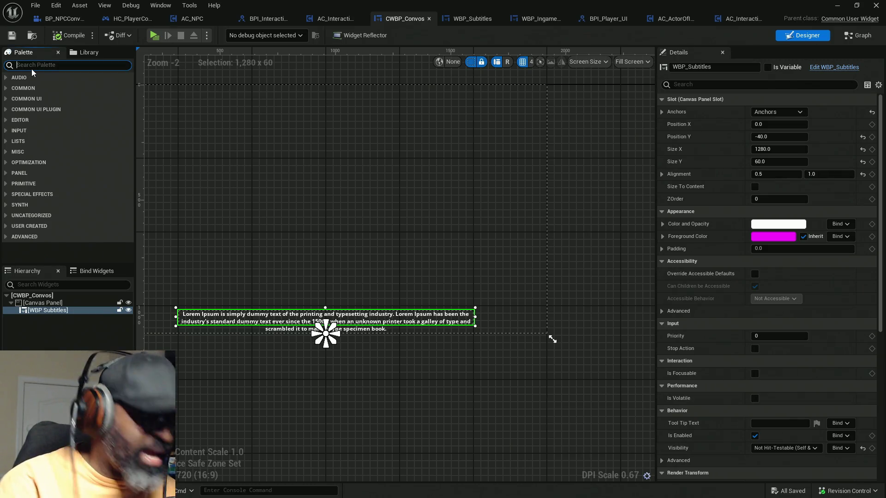
Step: Add a Button widget under CWBP_Convos's Canvas Panel and select the new Button_40
{"action": "type", "text": "button"}
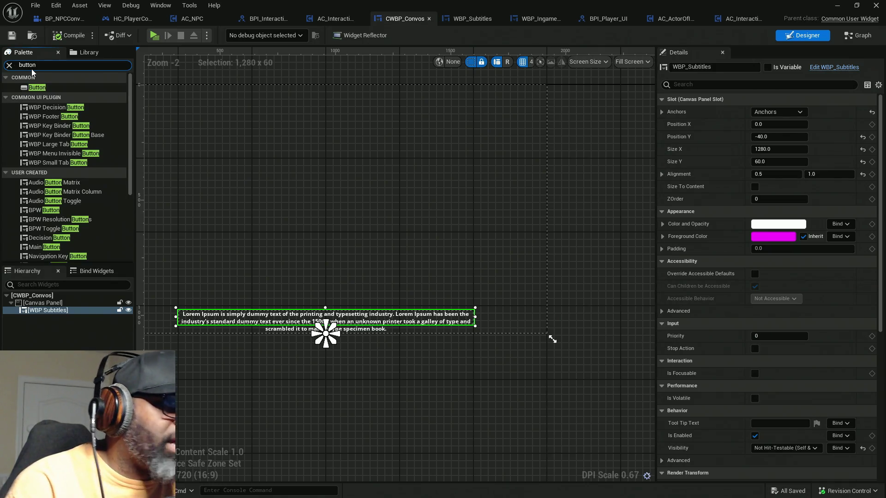
{"action": "left_click", "coordinate": [59, 87]}
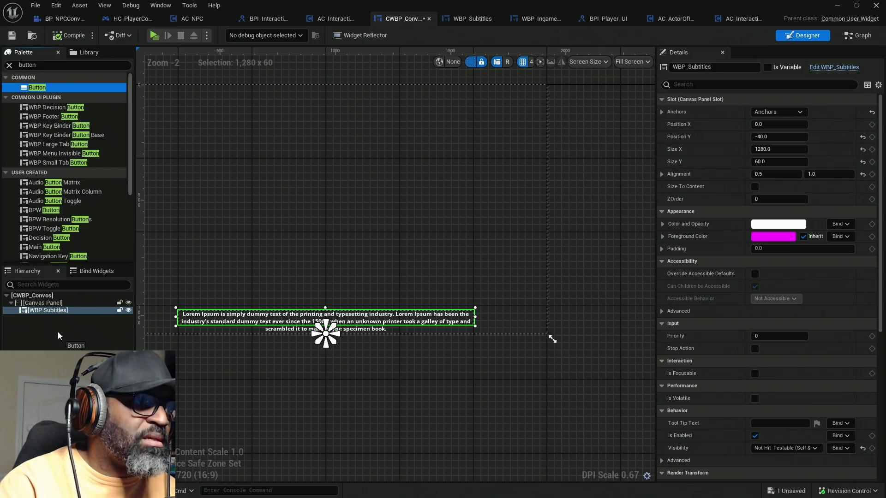
{"action": "left_click_drag", "start_coordinate": [37, 88], "coordinate": [35, 303]}
{"action": "mouse_move", "coordinate": [231, 160]}
{"action": "left_mouse_down"}
{"action": "mouse_move", "coordinate": [346, 170]}
{"action": "mouse_move", "coordinate": [304, 156]}
{"action": "left_mouse_up"}
{"action": "left_click", "coordinate": [193, 92]}
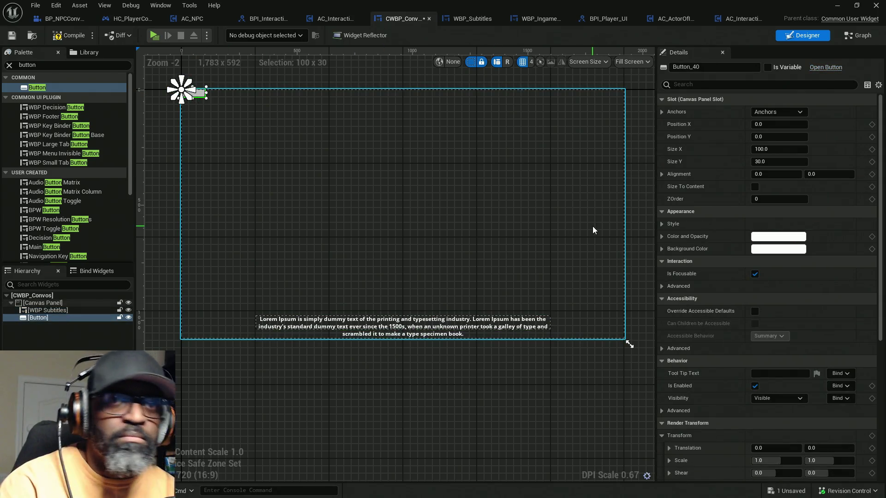
Step: Anchor the button to the centre-right and reset its position to 0, 0
{"action": "left_click", "coordinate": [773, 113]}
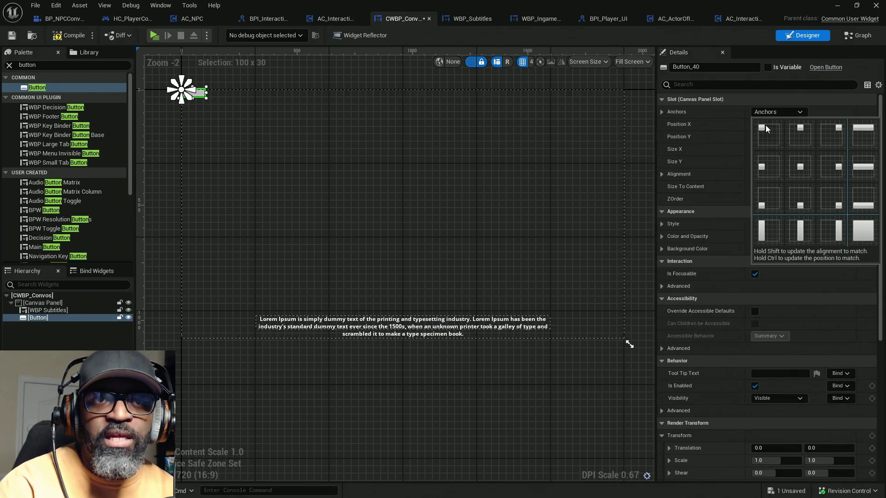
{"action": "left_click", "coordinate": [837, 167]}
{"action": "left_click_drag", "start_coordinate": [584, 255], "coordinate": [477, 255]}
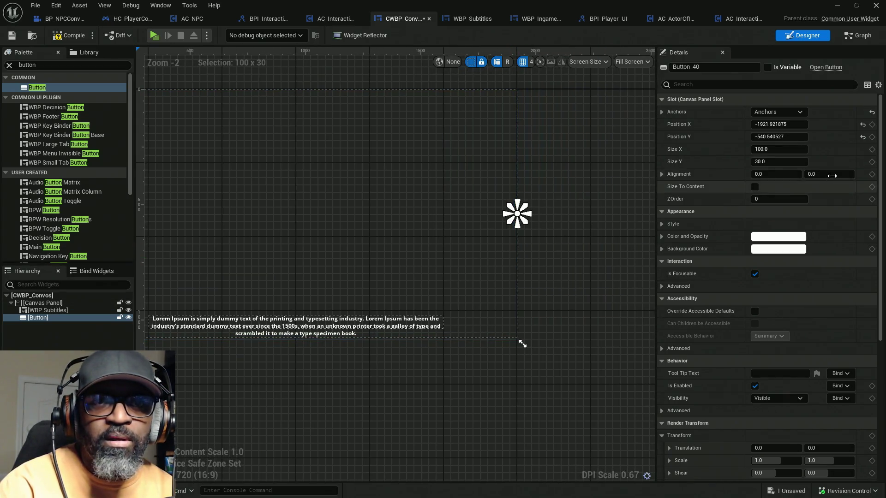
{"action": "left_click", "coordinate": [862, 124]}
{"action": "left_click", "coordinate": [860, 138]}
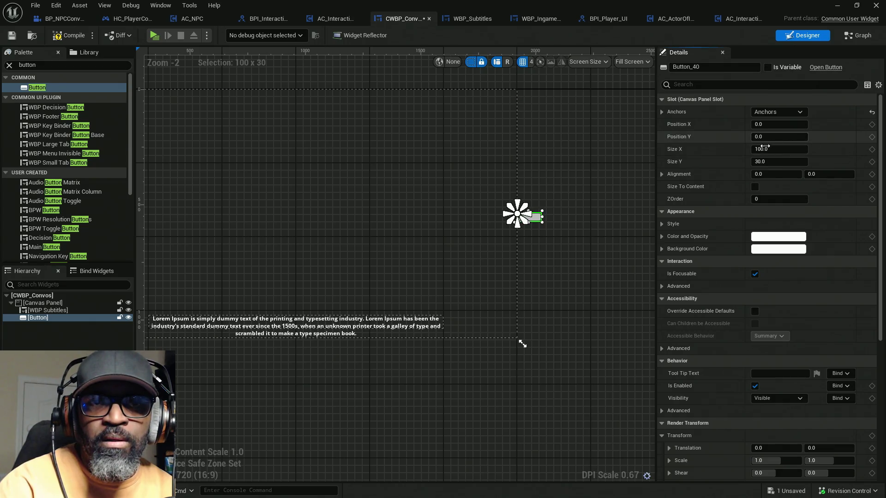
{"action": "scroll", "coordinate": [549, 236], "scroll_direction": "up", "scroll_amount": 4}
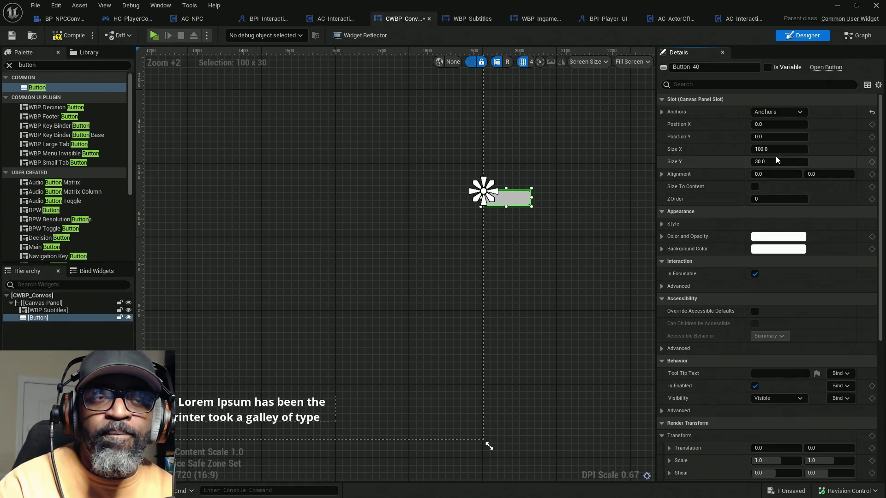
Step: Make the button size to content with size 0, 0 and alignment 1.0, 0.5
{"action": "left_click", "coordinate": [754, 186]}
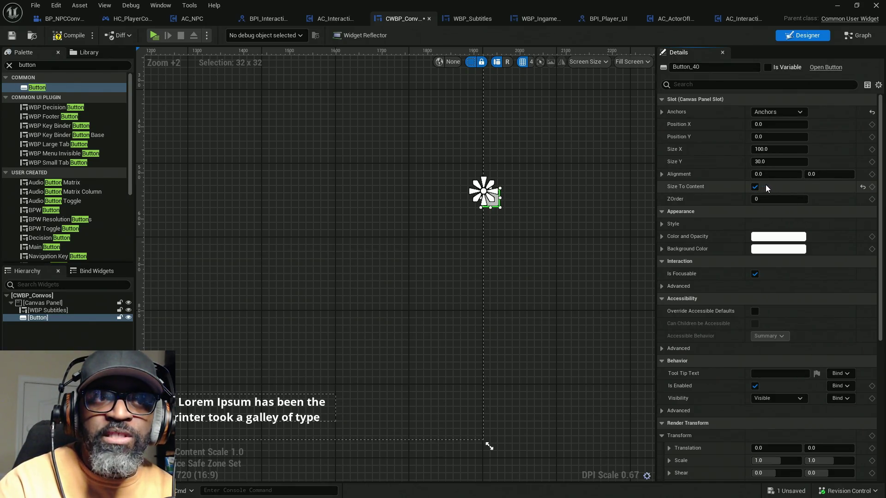
{"action": "left_click", "coordinate": [802, 151]}
{"action": "type", "text": "0"}
{"action": "key", "text": "Tab"}
{"action": "type", "text": "0"}
{"action": "key", "text": "Return"}
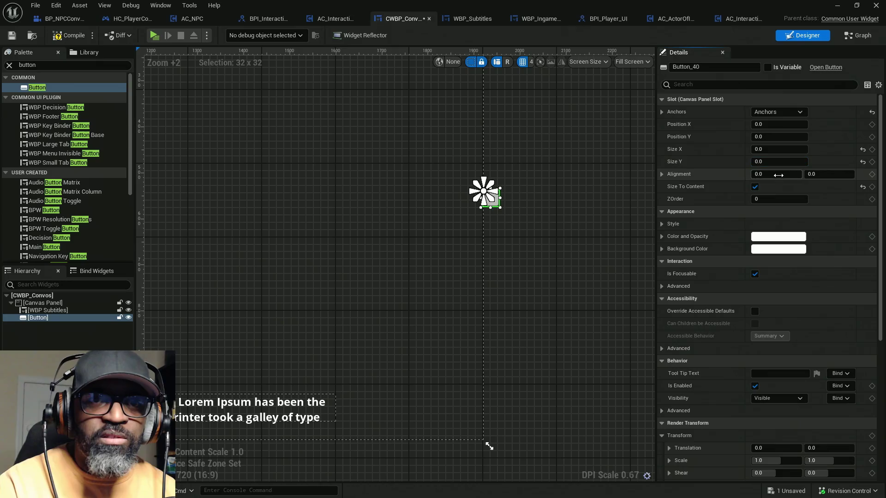
{"action": "left_click", "coordinate": [779, 175]}
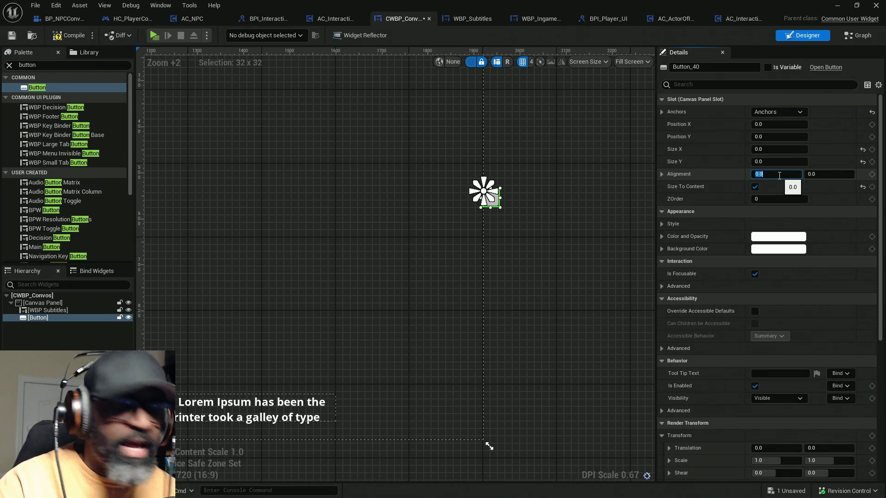
{"action": "type", "text": "1"}
{"action": "left_click", "coordinate": [822, 174]}
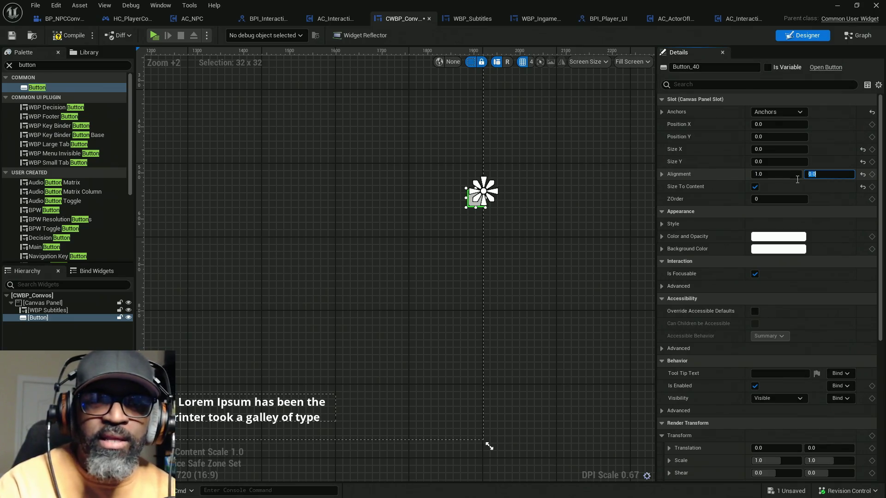
{"action": "type", "text": "0.5"}
{"action": "key", "text": "Return"}
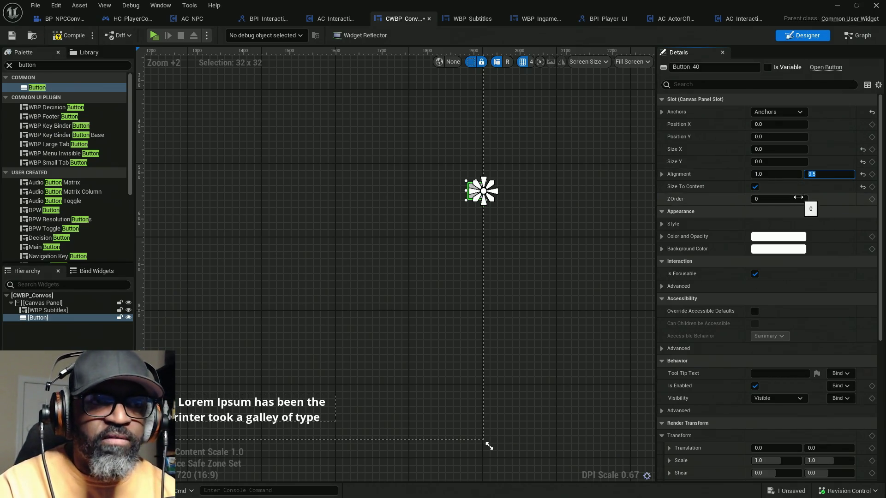
Step: Drag Position X to move the button to -182.96, 337.12, below and left of centre
{"action": "scroll", "coordinate": [511, 207], "scroll_direction": "up", "scroll_amount": 2}
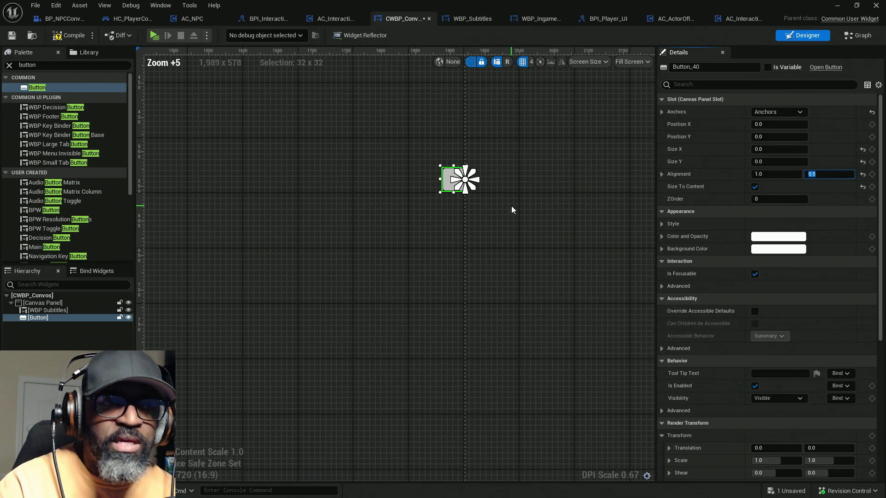
{"action": "scroll", "coordinate": [552, 213], "scroll_direction": "down", "scroll_amount": 4}
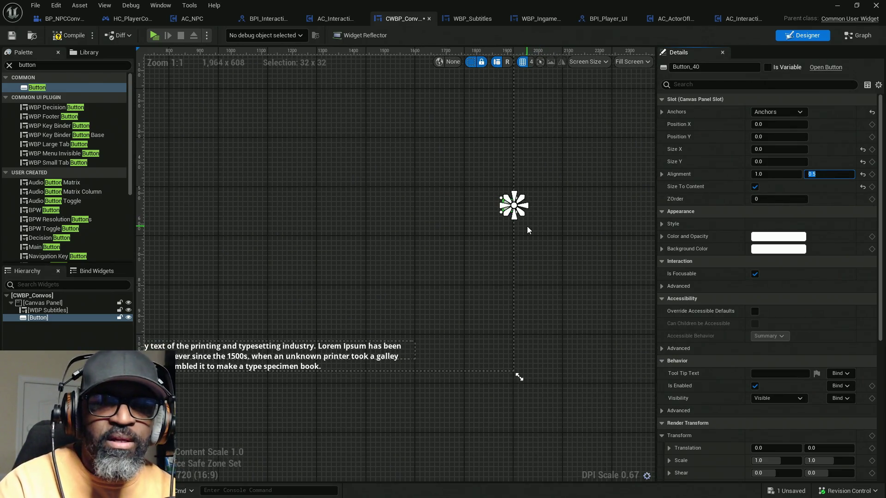
{"action": "mouse_move", "coordinate": [780, 124]}
{"action": "left_mouse_down"}
{"action": "mouse_move", "coordinate": [729, 124]}
{"action": "mouse_move", "coordinate": [763, 136]}
{"action": "mouse_move", "coordinate": [864, 136]}
{"action": "left_mouse_up"}
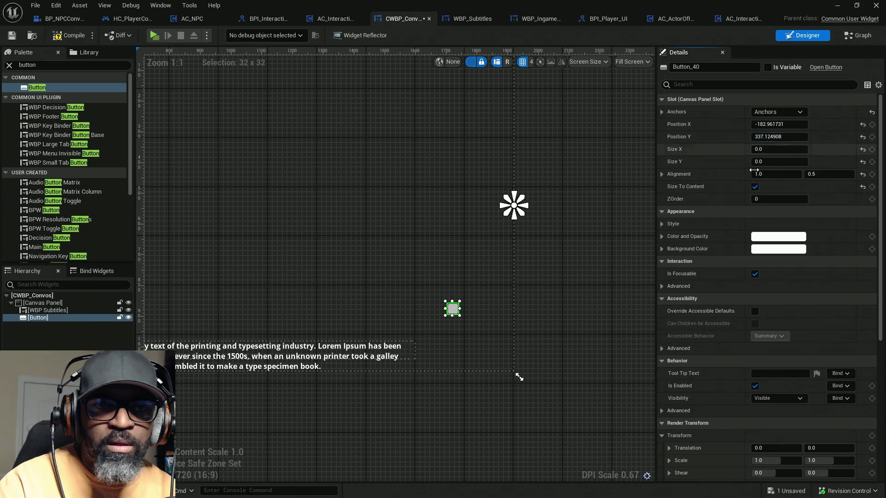
{"action": "double_click", "coordinate": [21, 65]}
Step: Put a Text block inside the button and set its text to 'End Convo'
{"action": "type", "text": "text"}
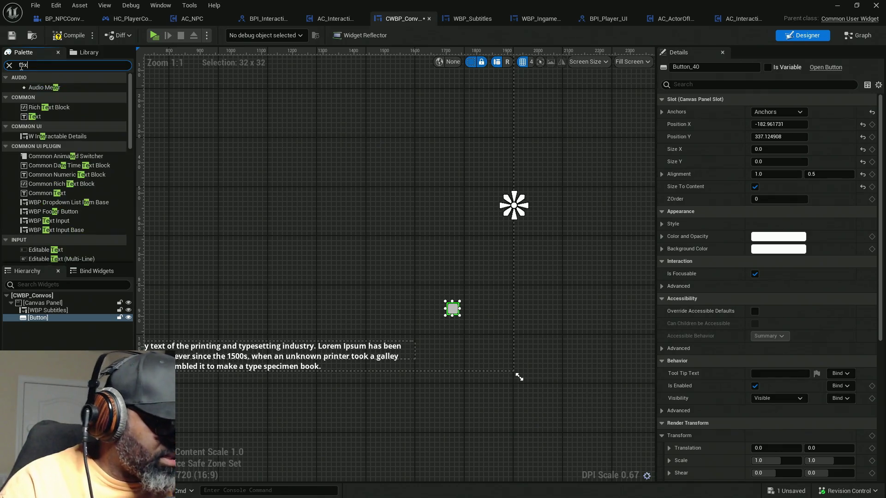
{"action": "mouse_move", "coordinate": [36, 96]}
{"action": "left_mouse_down"}
{"action": "mouse_move", "coordinate": [55, 115]}
{"action": "mouse_move", "coordinate": [92, 318]}
{"action": "mouse_move", "coordinate": [80, 318]}
{"action": "left_mouse_up"}
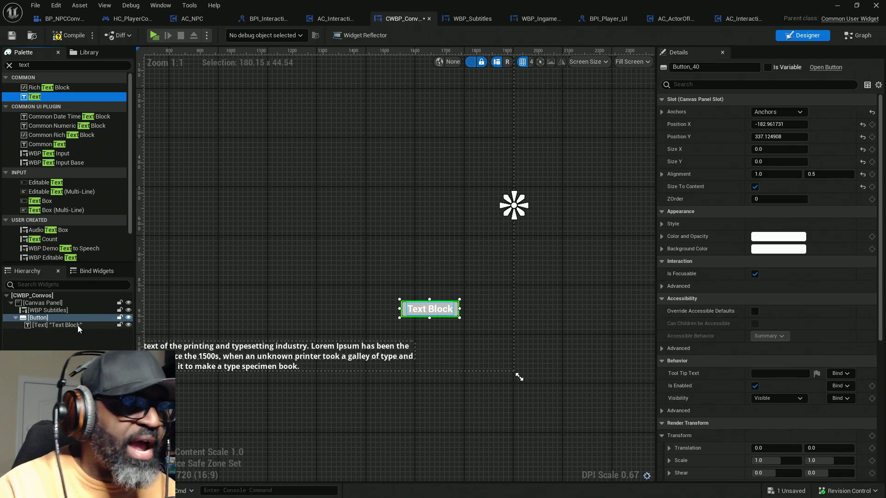
{"action": "left_click", "coordinate": [78, 326]}
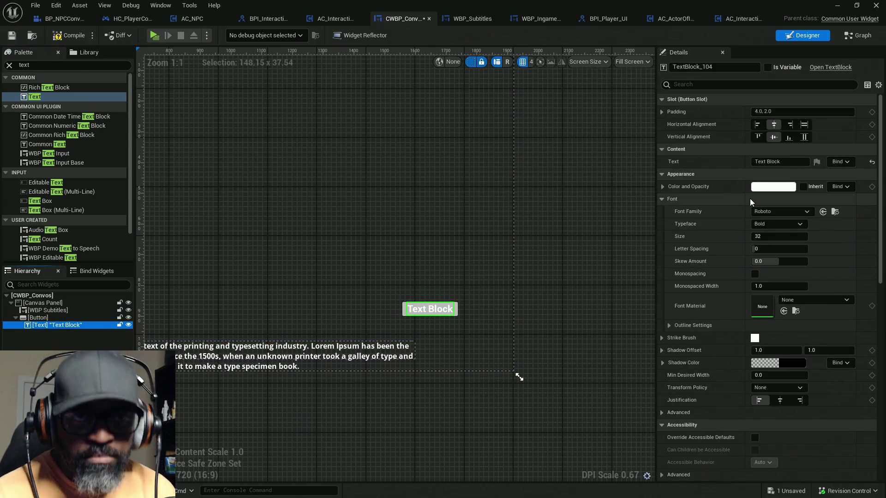
{"action": "left_click", "coordinate": [791, 162]}
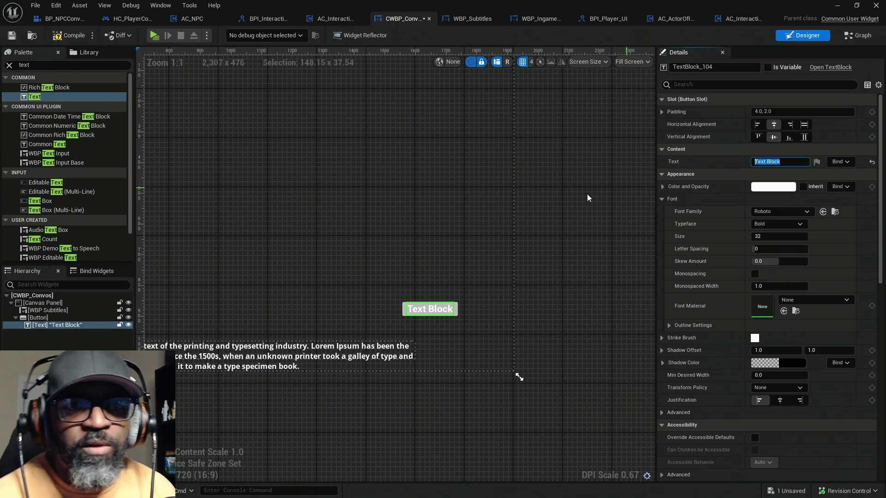
{"action": "type", "text": "End Convo"}
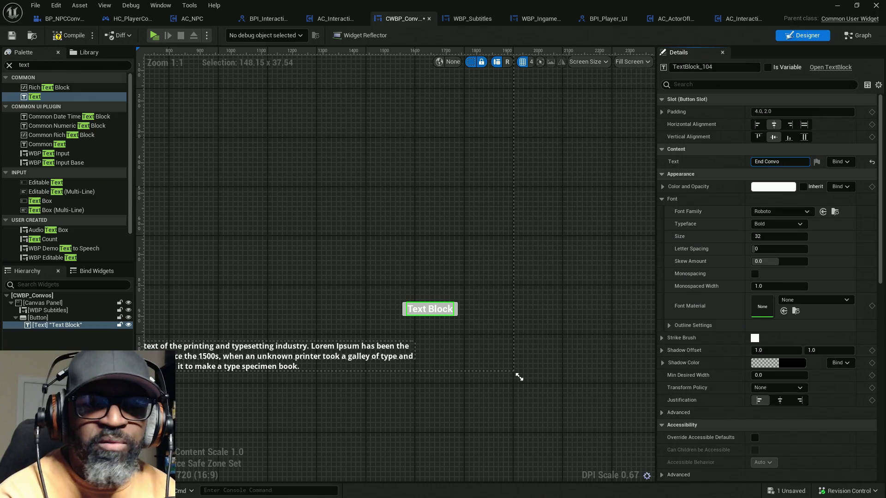
{"action": "key", "text": "Return"}
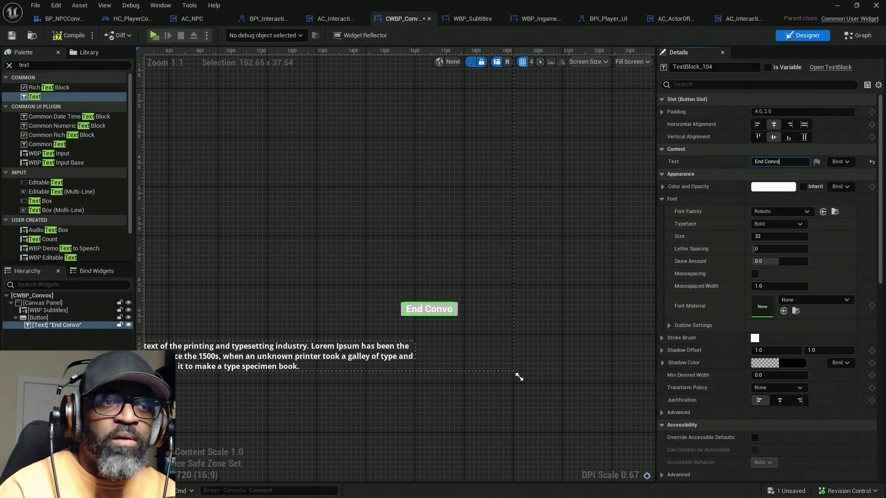
Step: Try a black colour on the label text, then reset it back to white
{"action": "left_click", "coordinate": [777, 190]}
{"action": "left_click", "coordinate": [706, 314]}
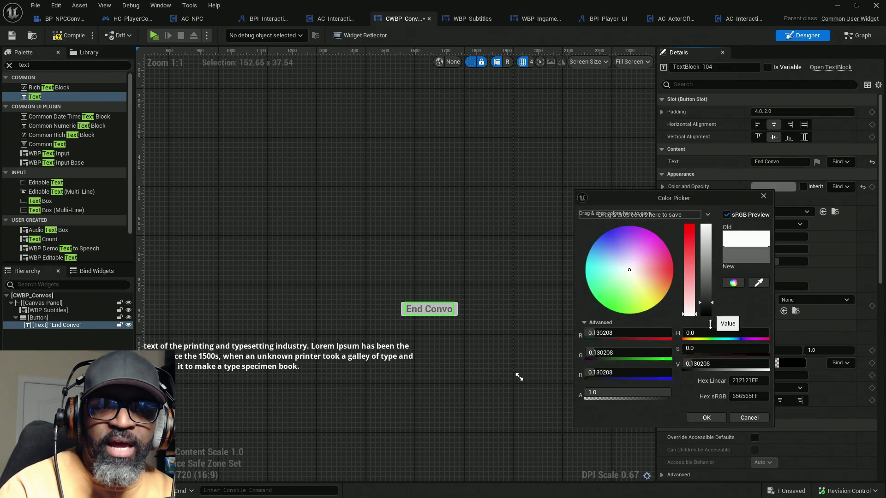
{"action": "left_click", "coordinate": [707, 418]}
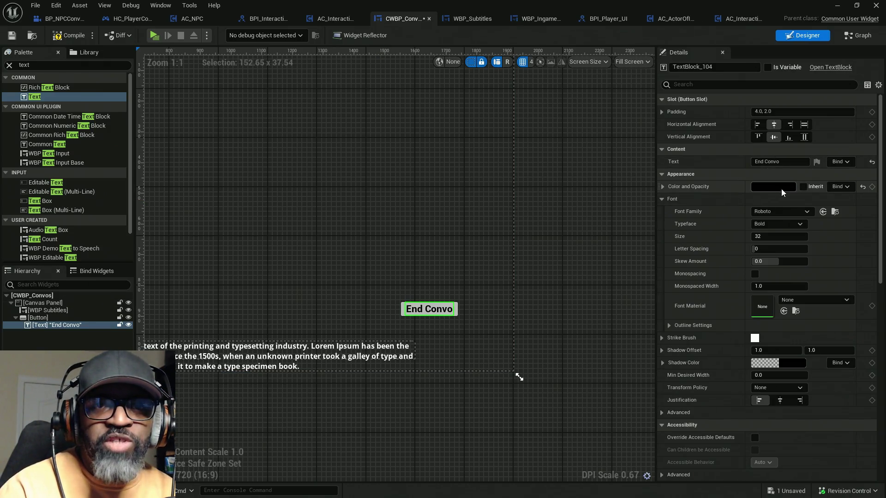
{"action": "left_click", "coordinate": [862, 187]}
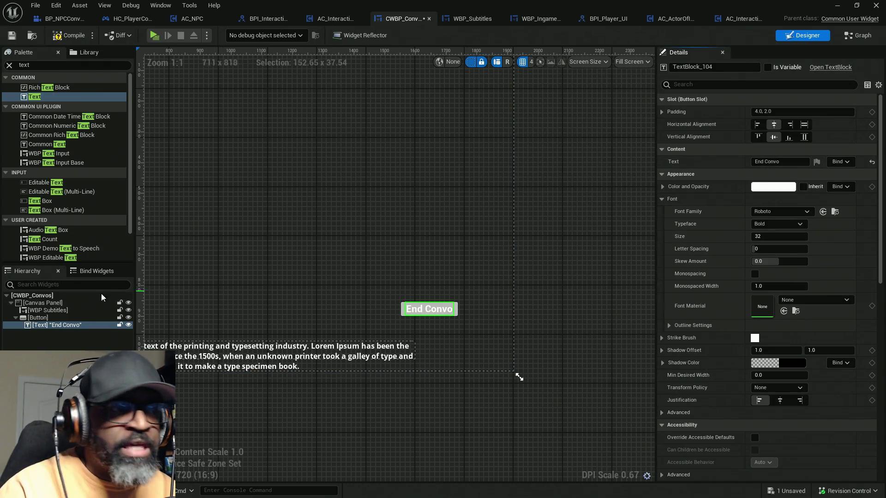
Step: Set the button's Background Color to black and go to the widget's Event Graph
{"action": "left_click", "coordinate": [39, 317]}
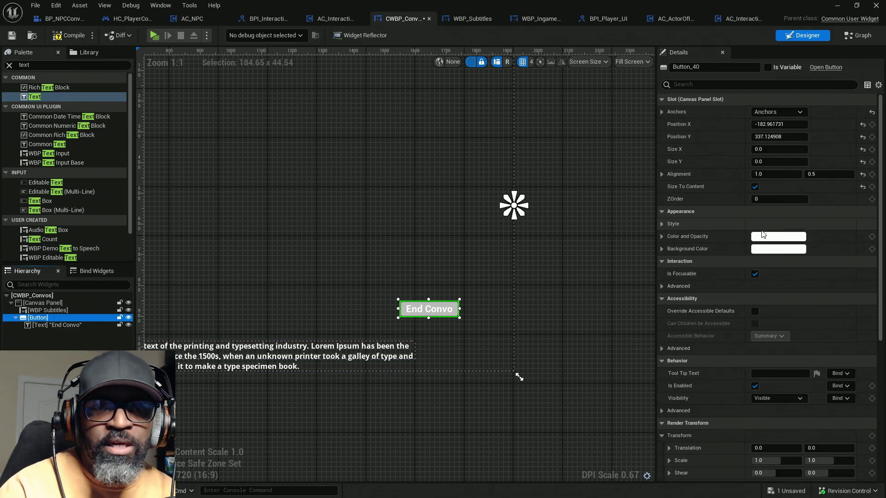
{"action": "left_click", "coordinate": [775, 238]}
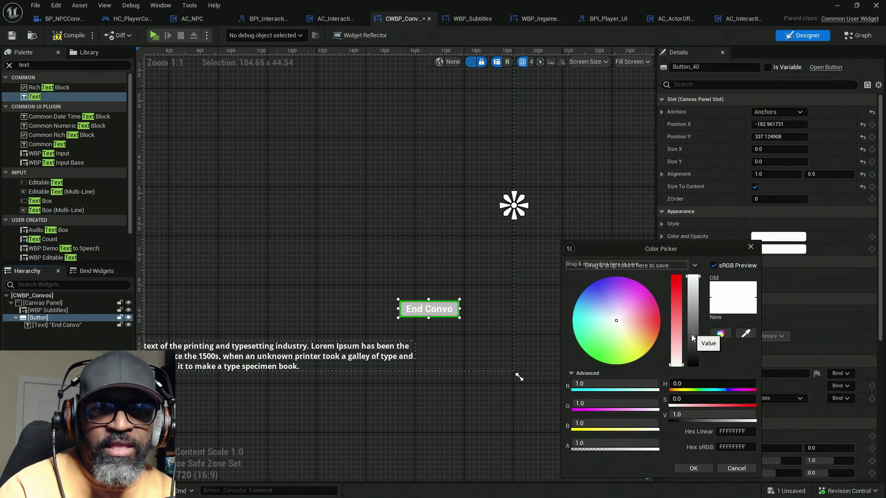
{"action": "left_click", "coordinate": [710, 467]}
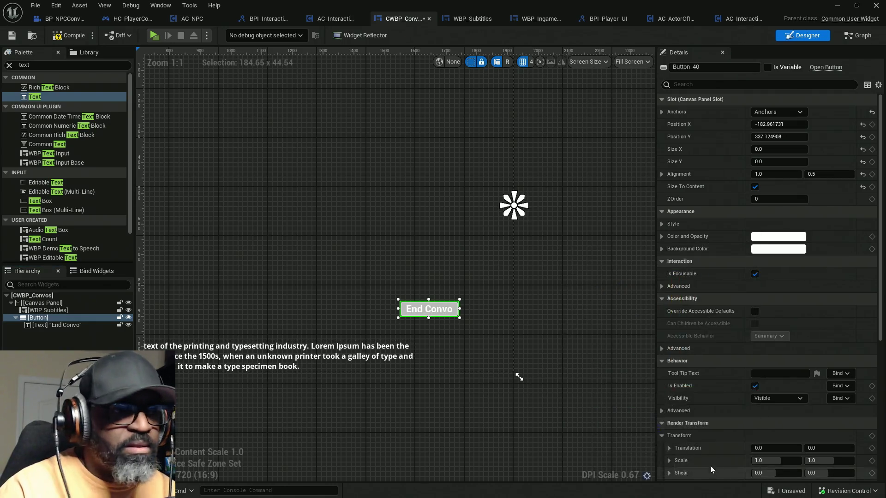
{"action": "left_click", "coordinate": [769, 249]}
{"action": "left_click_drag", "start_coordinate": [702, 363], "coordinate": [702, 374]}
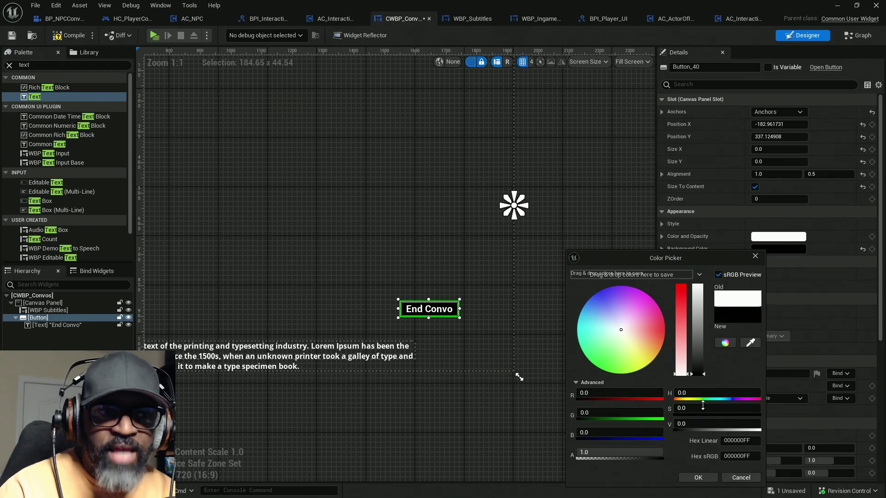
{"action": "left_click", "coordinate": [698, 477]}
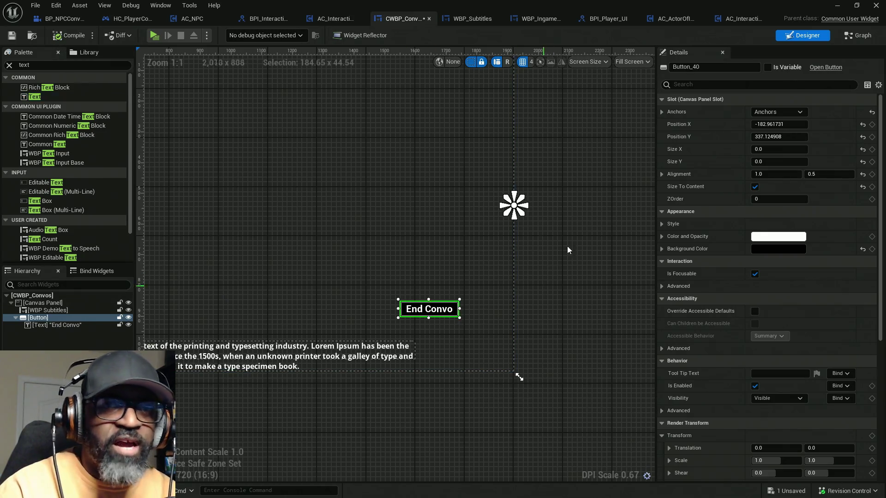
{"action": "left_click", "coordinate": [857, 35]}
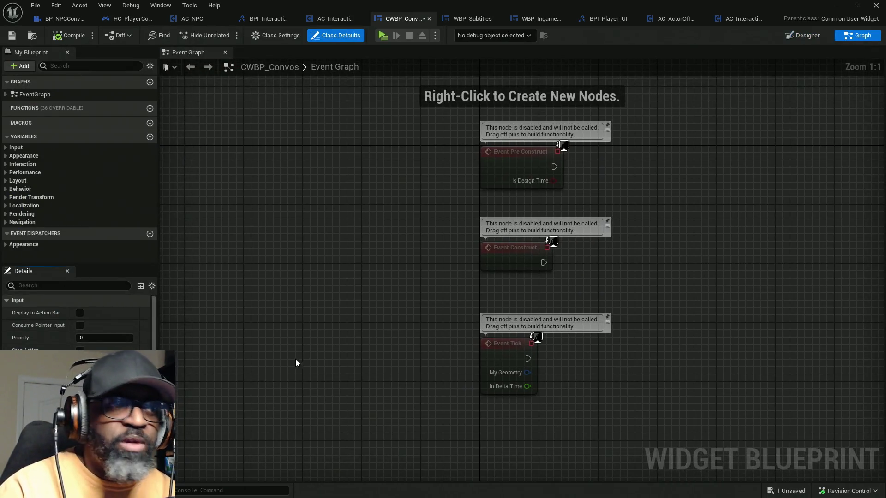
Step: Dock the graph's Details panel as a right-side sidebar and expand it
{"action": "left_click_drag", "start_coordinate": [358, 367], "coordinate": [247, 247]}
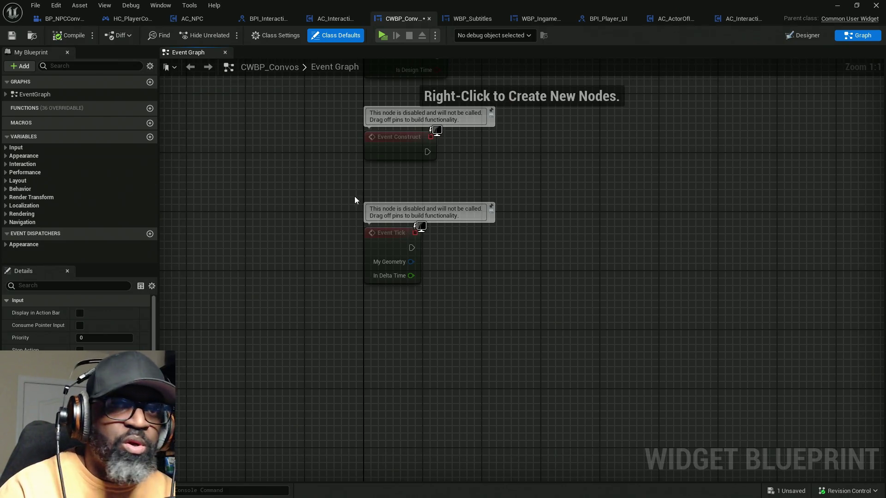
{"action": "mouse_move", "coordinate": [41, 270]}
{"action": "left_mouse_down"}
{"action": "mouse_move", "coordinate": [673, 241]}
{"action": "mouse_move", "coordinate": [660, 49]}
{"action": "mouse_move", "coordinate": [636, 49]}
{"action": "mouse_move", "coordinate": [874, 240]}
{"action": "left_mouse_up"}
{"action": "mouse_move", "coordinate": [874, 207]}
{"action": "left_mouse_down"}
{"action": "mouse_move", "coordinate": [860, 196]}
{"action": "mouse_move", "coordinate": [868, 196]}
{"action": "left_mouse_up"}
{"action": "right_click", "coordinate": [561, 55]}
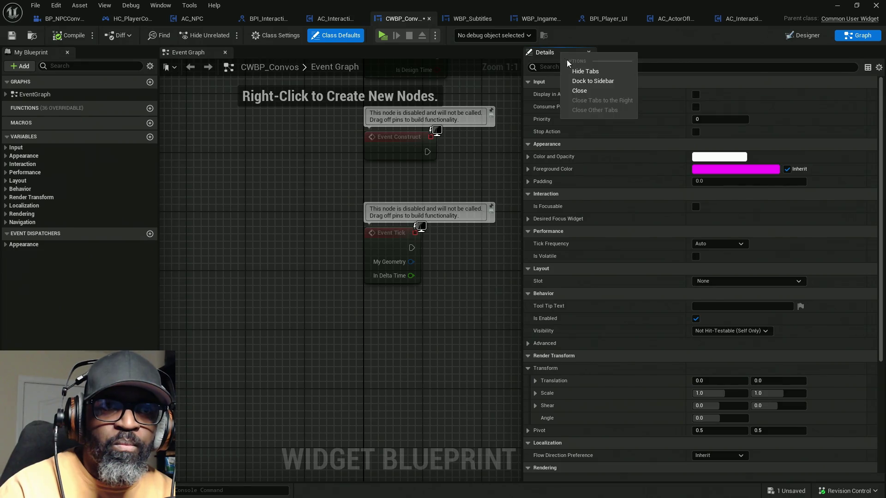
{"action": "left_click", "coordinate": [595, 82]}
{"action": "left_click", "coordinate": [880, 78]}
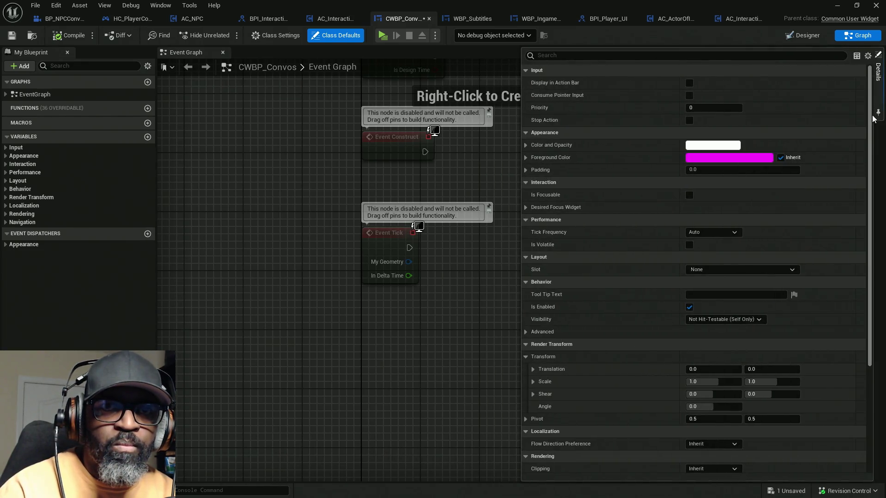
Step: Overwrite the saved DivDevStudios_Default layout profile with the current layout
{"action": "left_click", "coordinate": [161, 6]}
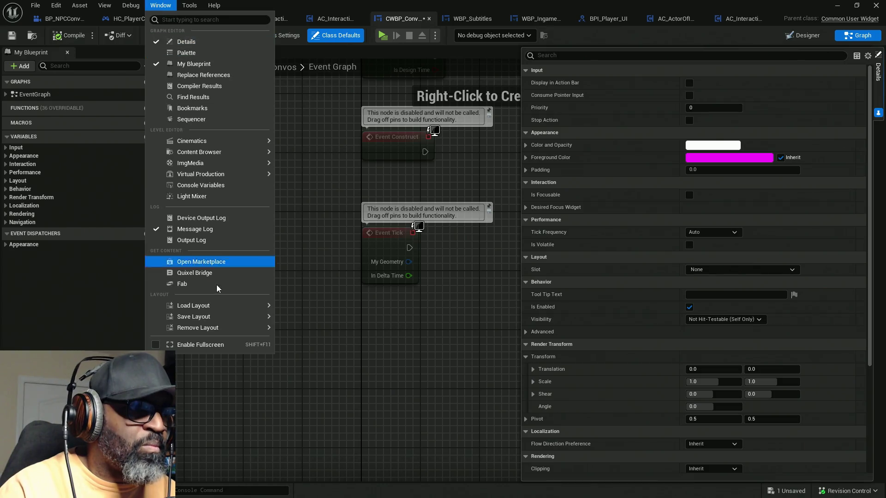
{"action": "mouse_move", "coordinate": [214, 316]}
{"action": "left_click", "coordinate": [305, 330]}
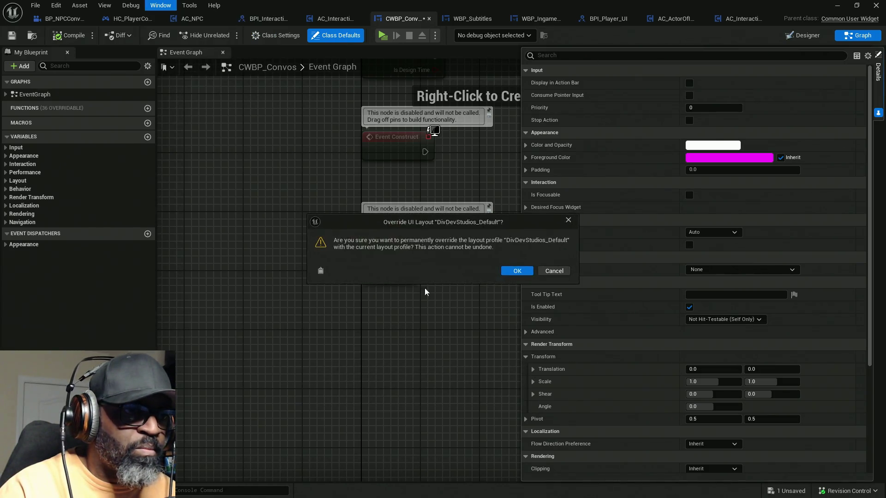
{"action": "left_click", "coordinate": [512, 269]}
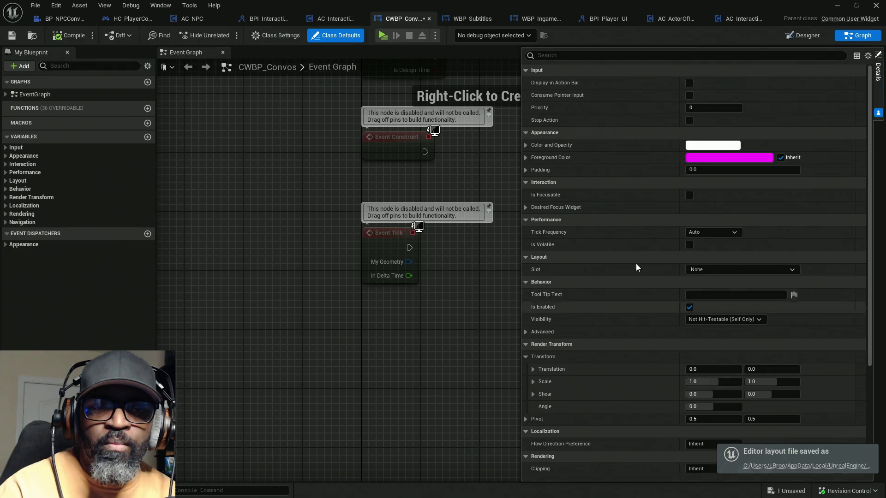
Step: Expand the advanced accessibility settings in Details, then go back to the Designer view
{"action": "left_click_drag", "start_coordinate": [869, 236], "coordinate": [861, 395]}
{"action": "left_click", "coordinate": [532, 467]}
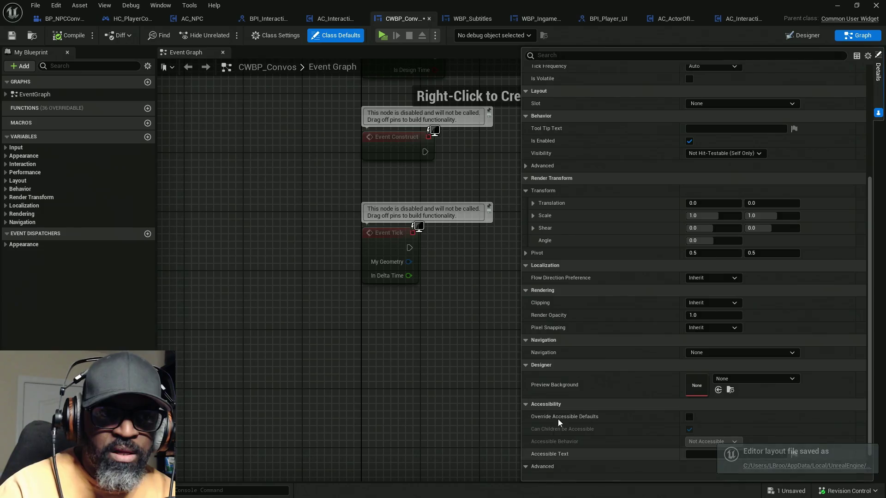
{"action": "scroll", "coordinate": [599, 347], "scroll_direction": "down", "scroll_amount": 1}
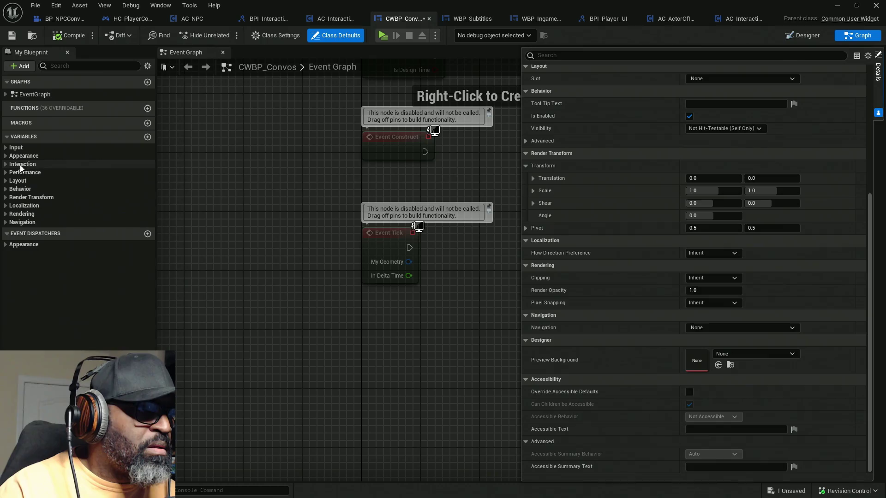
{"action": "left_click", "coordinate": [803, 35]}
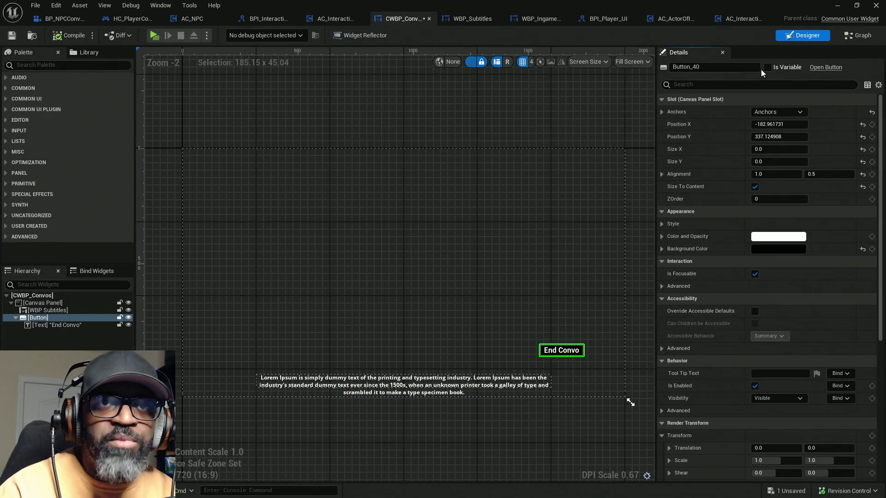
Step: Expose the button as a variable and rename it EndConvoButton
{"action": "left_click", "coordinate": [767, 68]}
{"action": "type", "text": "EndC"}
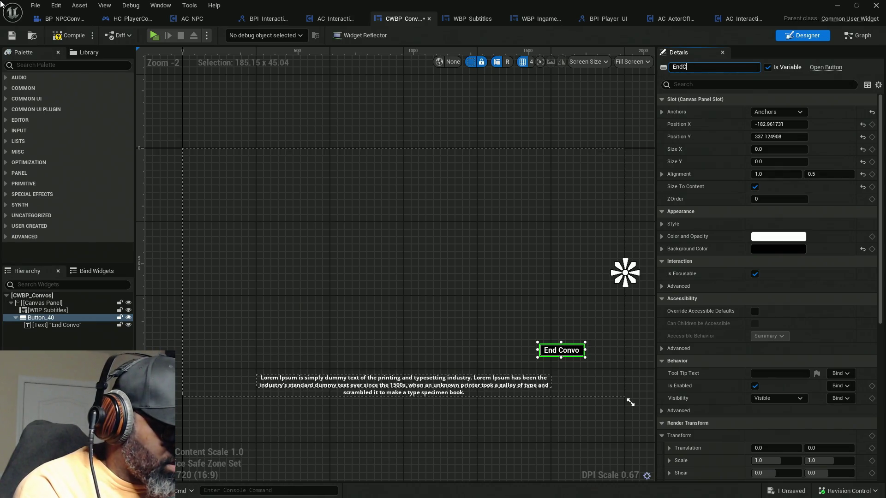
{"action": "type", "text": "onvoButton"}
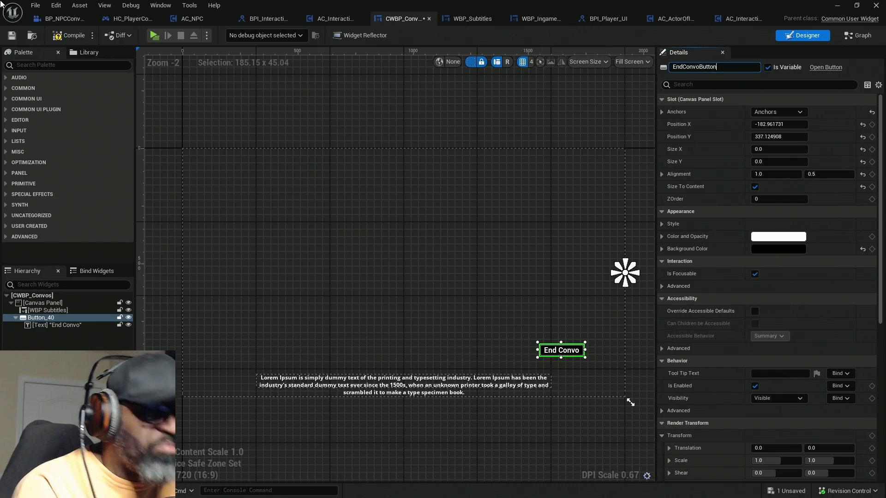
{"action": "key", "text": "Return"}
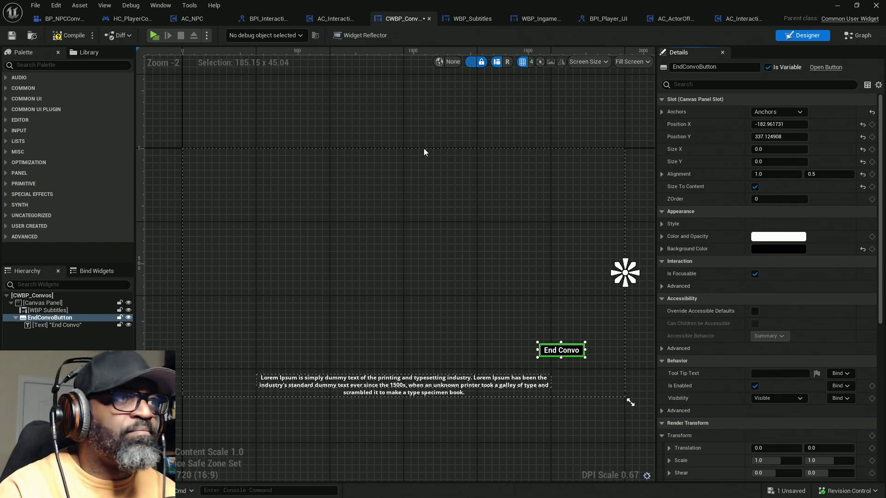
Step: Compile CWBP_Convos, check the asset out for editing, and go to its Event Graph
{"action": "left_click", "coordinate": [76, 36]}
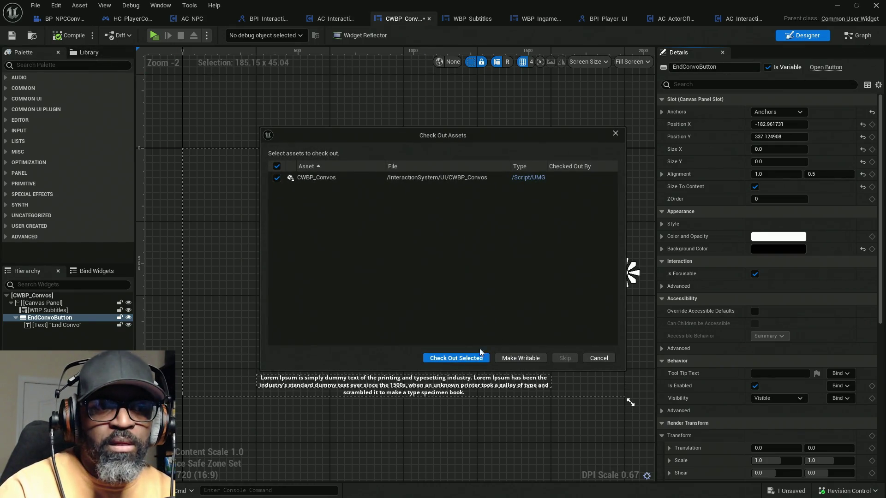
{"action": "left_click", "coordinate": [478, 358]}
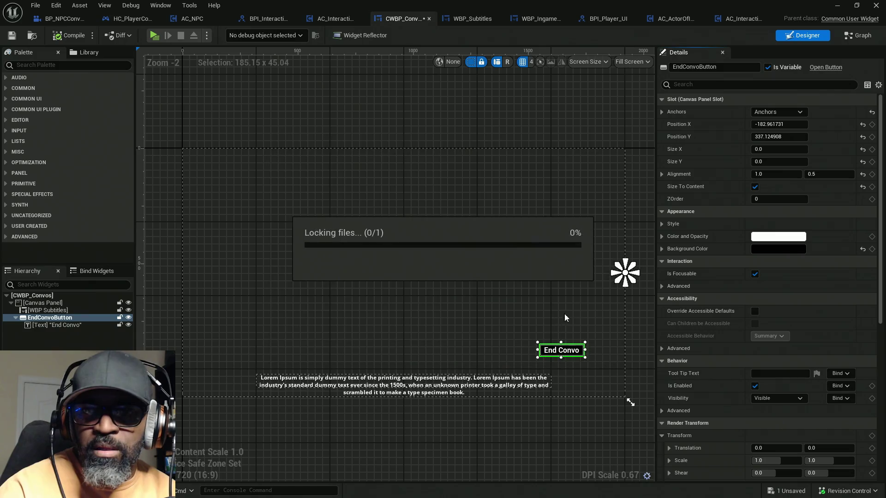
{"action": "left_click", "coordinate": [862, 36]}
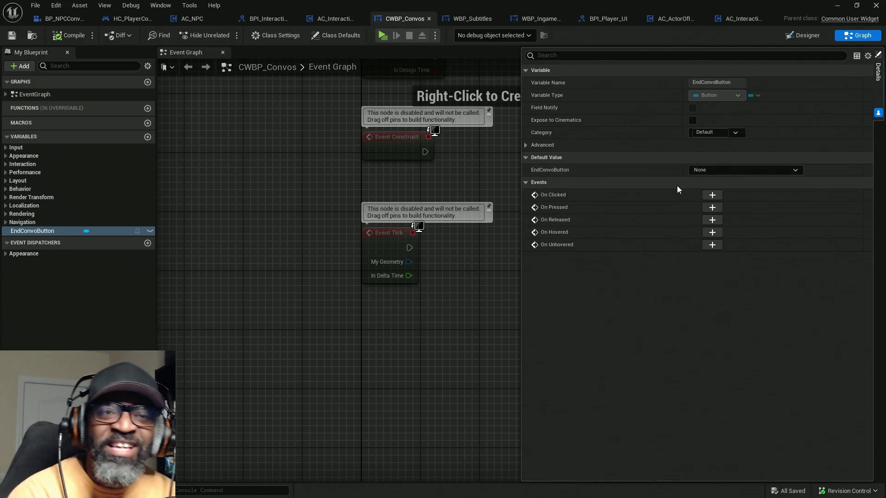
Step: Add an On Clicked event for EndConvoButton and a Get Player Controller node below it
{"action": "left_click", "coordinate": [712, 194]}
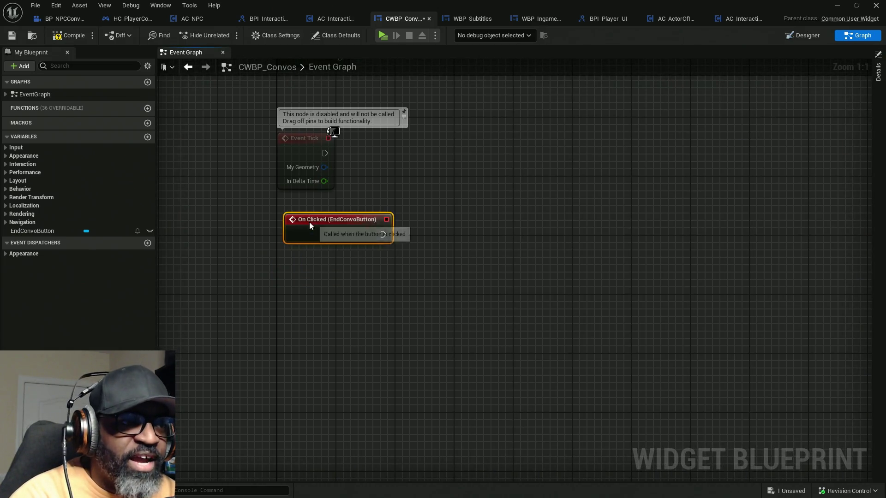
{"action": "left_click_drag", "start_coordinate": [298, 250], "coordinate": [300, 245]}
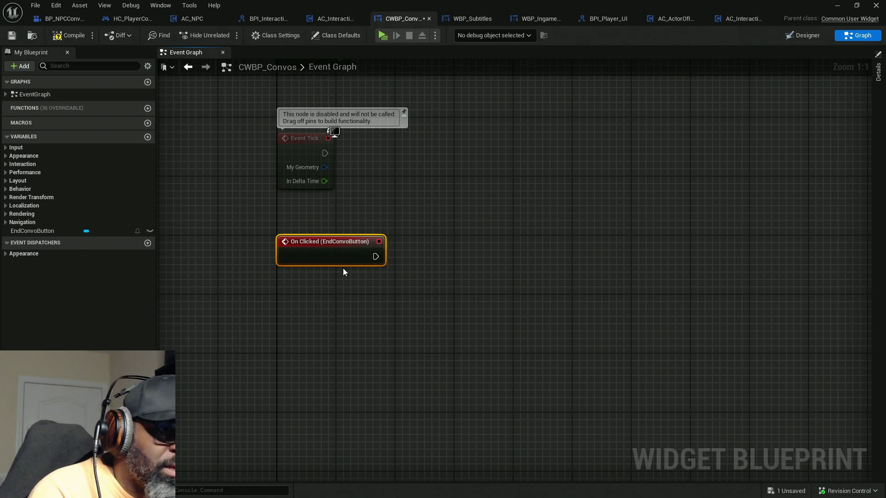
{"action": "right_click", "coordinate": [348, 308]}
{"action": "type", "text": "get player"}
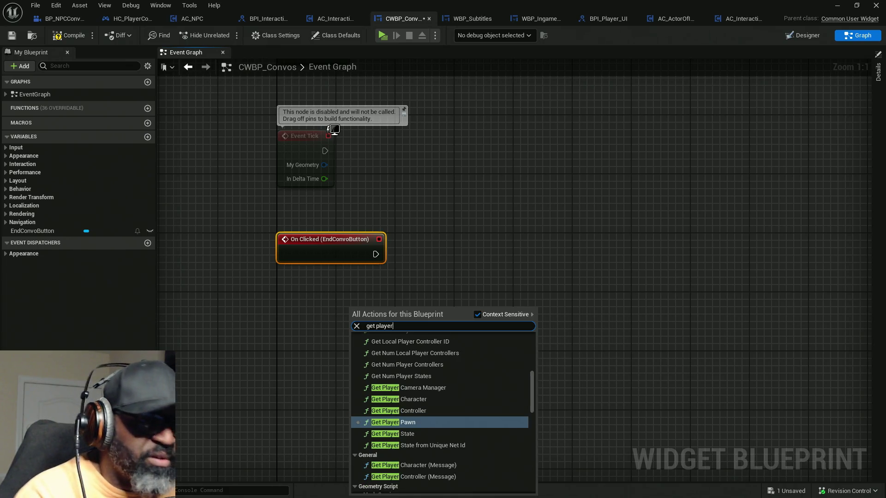
{"action": "type", "text": " contr"}
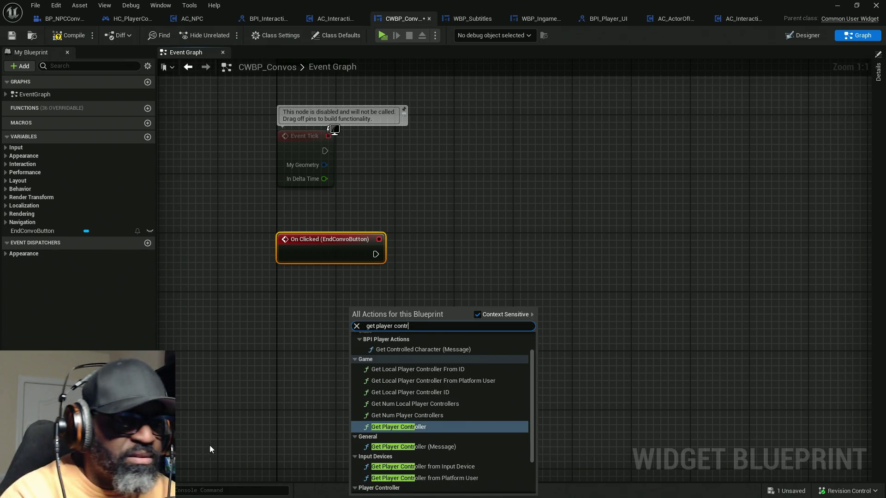
{"action": "left_click", "coordinate": [420, 425]}
{"action": "mouse_move", "coordinate": [390, 314]}
{"action": "left_mouse_down"}
{"action": "mouse_move", "coordinate": [328, 290]}
{"action": "mouse_move", "coordinate": [459, 282]}
{"action": "left_mouse_up"}
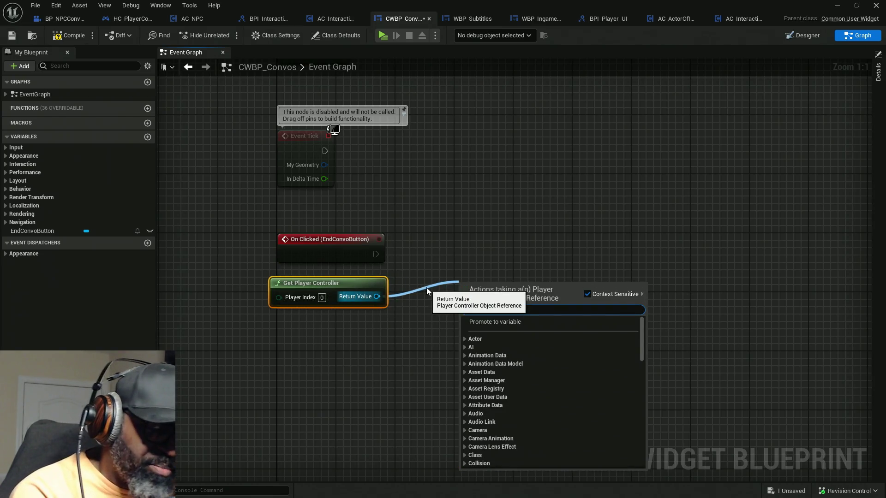
Step: Wire a Get Controlled Pawn node from the controller's Return Value and straighten both nodes
{"action": "type", "text": "get contr"}
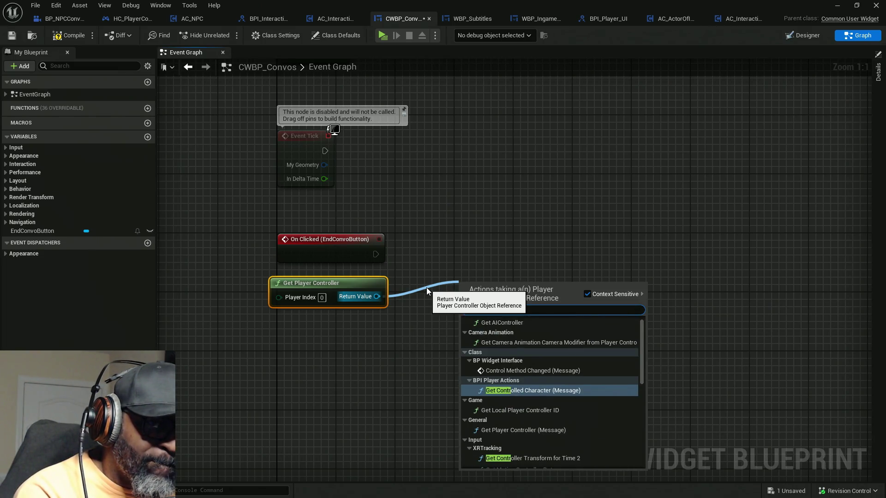
{"action": "type", "text": "olled"}
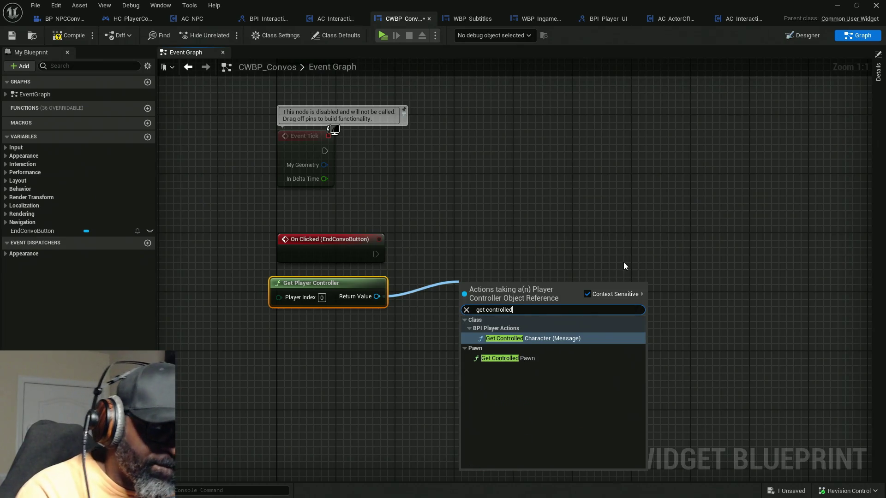
{"action": "key", "text": "Down"}
{"action": "key", "text": "Return"}
{"action": "left_click_drag", "start_coordinate": [461, 283], "coordinate": [453, 284]}
{"action": "left_click_drag", "start_coordinate": [461, 322], "coordinate": [342, 292]}
{"action": "key", "text": "q"}
Step: Search for a 'set view target' node from the pawn, then cancel without adding anything
{"action": "left_click_drag", "start_coordinate": [479, 303], "coordinate": [531, 266]}
{"action": "type", "text": "set "}
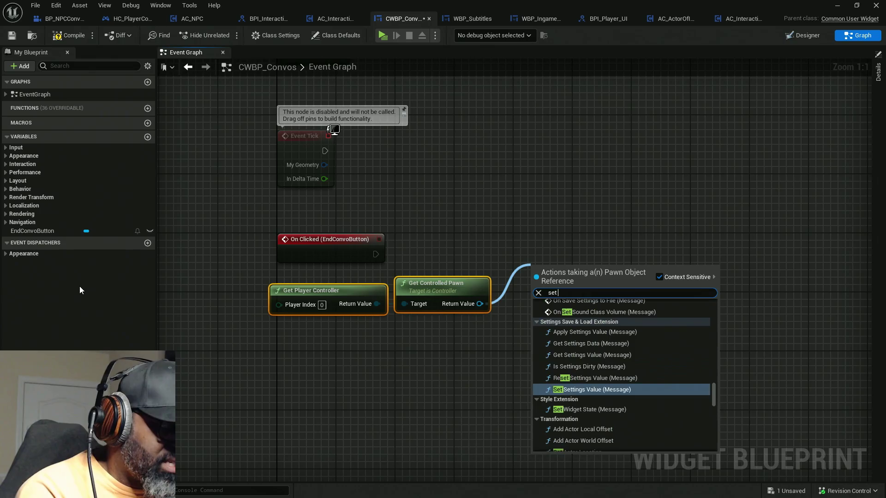
{"action": "type", "text": "view t"}
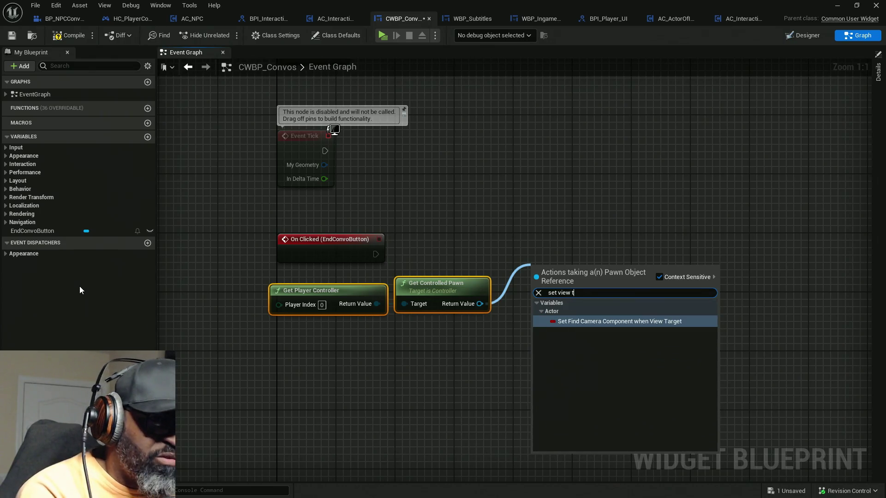
{"action": "key", "text": "Escape"}
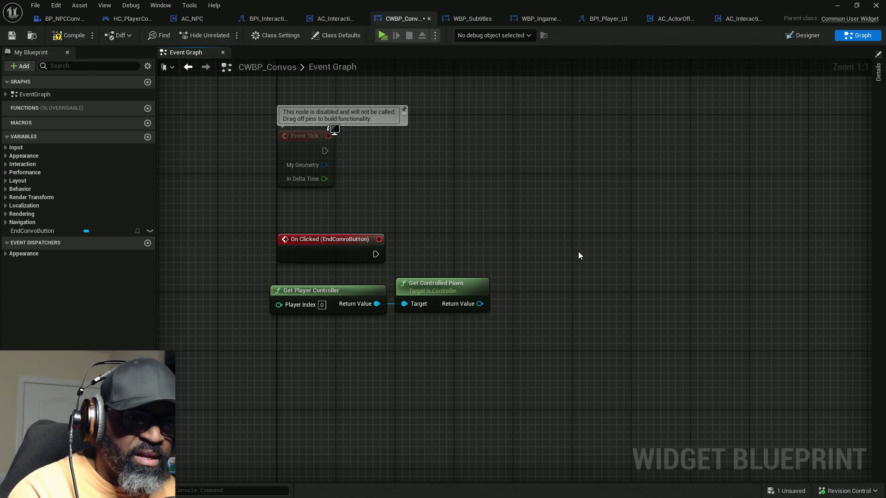
{"action": "right_click", "coordinate": [575, 251]}
{"action": "type", "text": "set"}
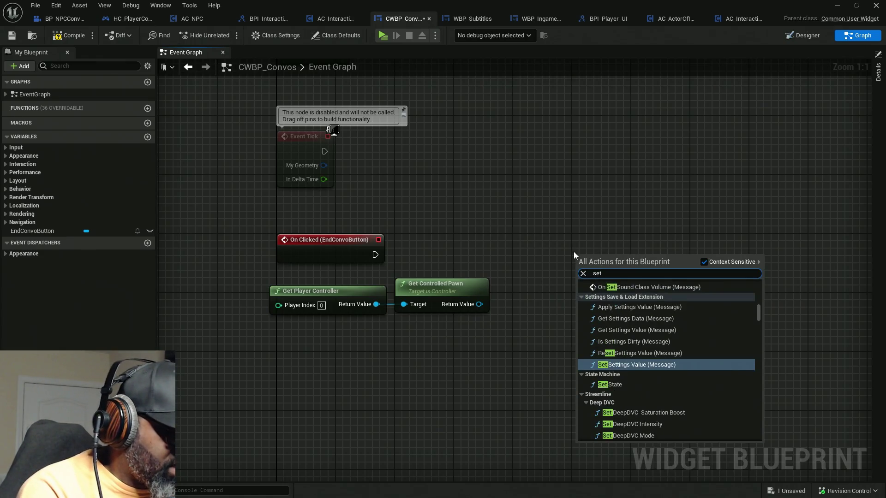
{"action": "type", "text": " view"}
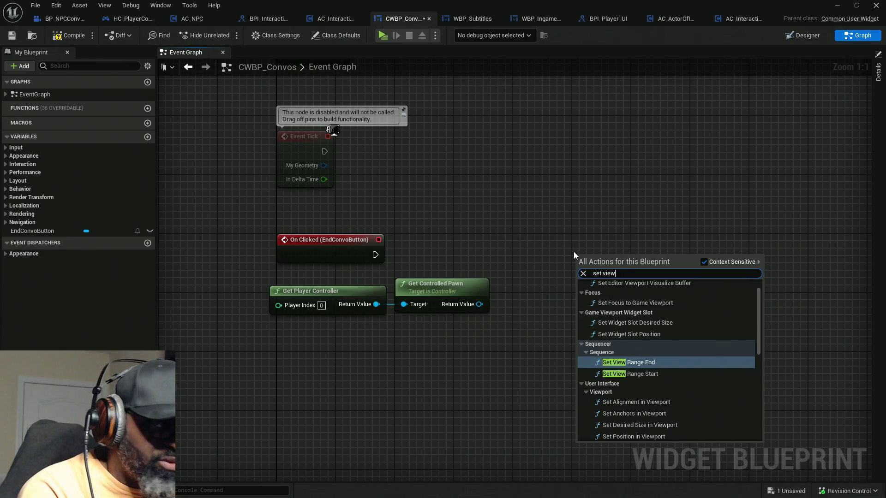
{"action": "type", "text": " targe"}
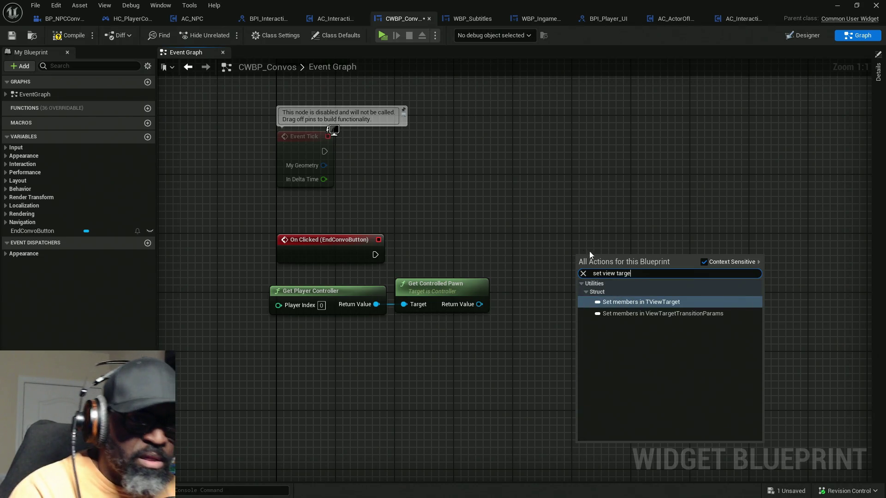
{"action": "left_click", "coordinate": [549, 330]}
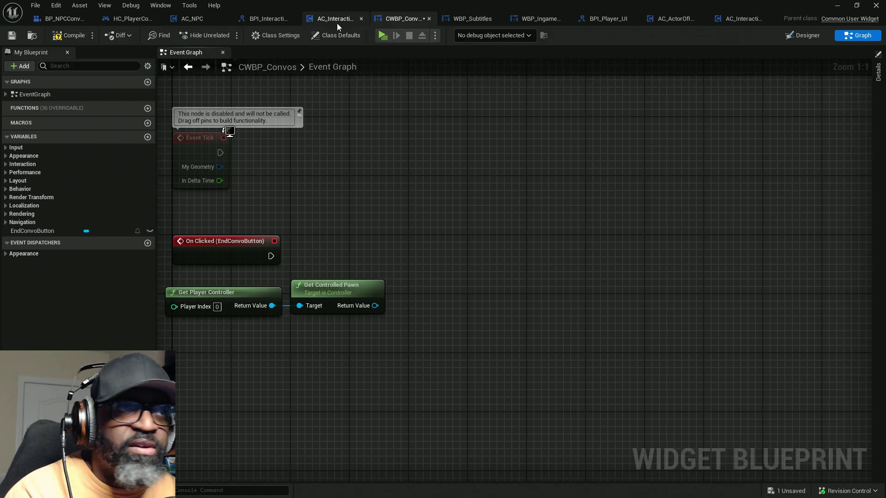
Step: Drag Set View Target with Blend from the Palette into the graph beside the pawn node
{"action": "left_click", "coordinate": [161, 5]}
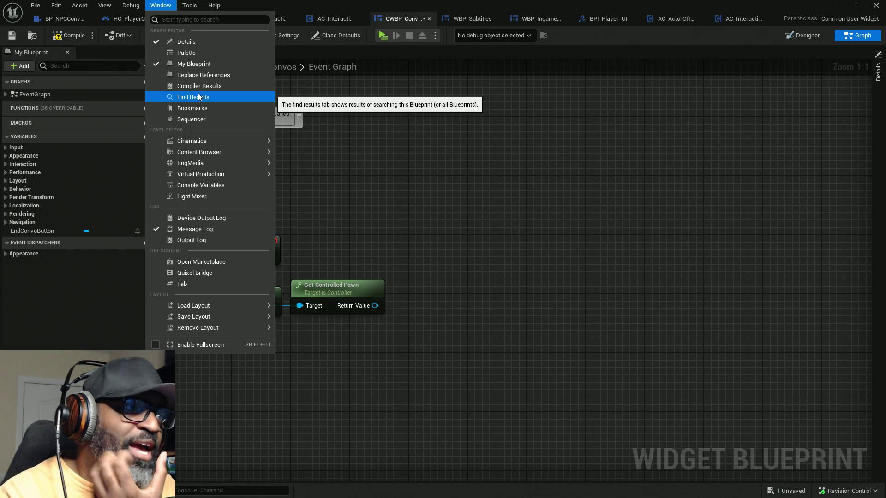
{"action": "left_click", "coordinate": [215, 54]}
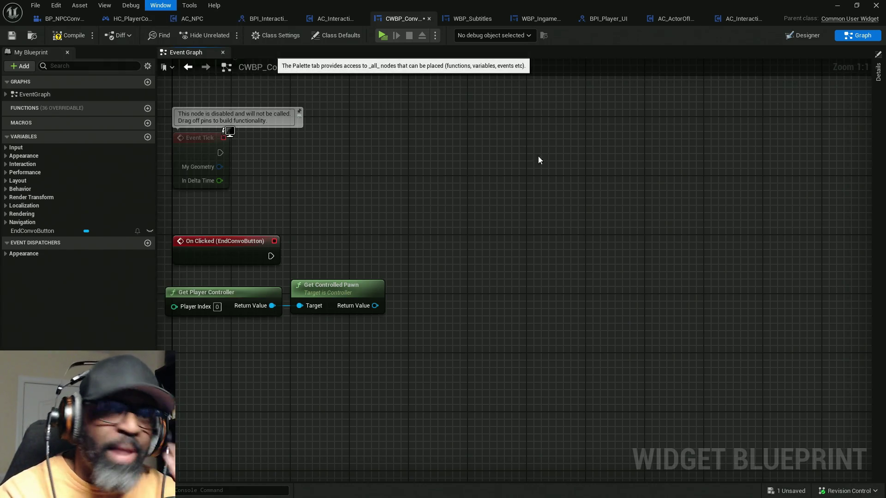
{"action": "left_click", "coordinate": [780, 230]}
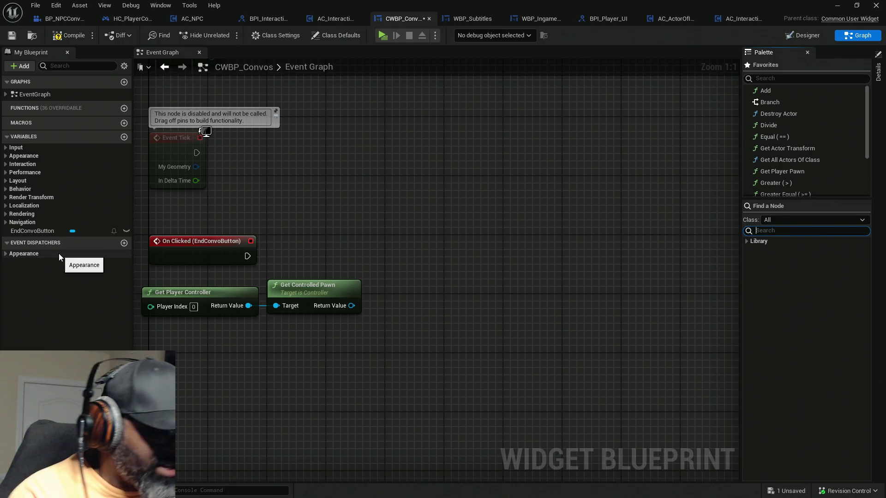
{"action": "type", "text": "set vi"}
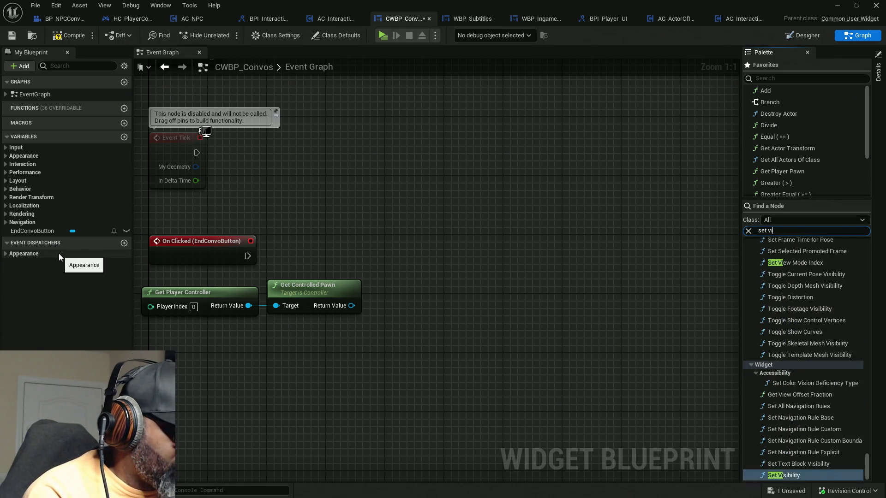
{"action": "type", "text": "ew target"}
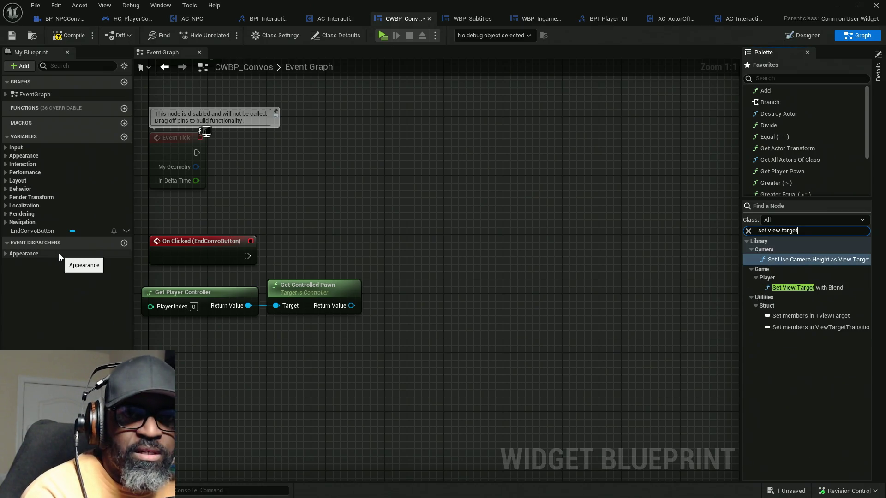
{"action": "mouse_move", "coordinate": [807, 287]}
{"action": "left_mouse_down"}
{"action": "mouse_move", "coordinate": [432, 260]}
{"action": "mouse_move", "coordinate": [410, 292]}
{"action": "left_mouse_up"}
{"action": "mouse_move", "coordinate": [428, 335]}
{"action": "left_mouse_down"}
{"action": "mouse_move", "coordinate": [456, 285]}
{"action": "mouse_move", "coordinate": [186, 300]}
{"action": "mouse_move", "coordinate": [248, 306]}
{"action": "left_mouse_up"}
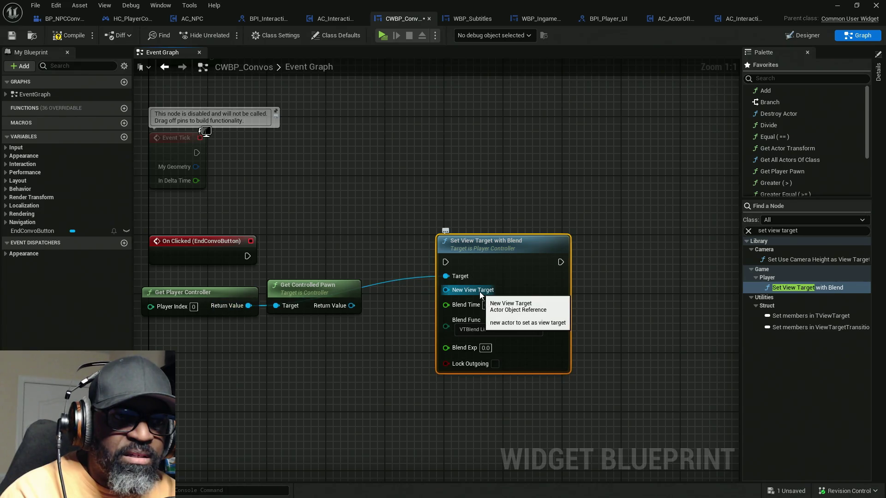
Step: Wire the controlled pawn as New View Target and run it from On Clicked
{"action": "left_click_drag", "start_coordinate": [480, 292], "coordinate": [351, 305]}
{"action": "left_click_drag", "start_coordinate": [445, 262], "coordinate": [247, 256]}
{"action": "left_click_drag", "start_coordinate": [525, 259], "coordinate": [470, 253]}
Step: Duplicate the Get Player Controller node and place the copy right of Set View Target with Blend
{"action": "left_click", "coordinate": [220, 290]}
{"action": "key", "text": "ctrl+c"}
{"action": "key", "text": "ctrl+v"}
{"action": "mouse_move", "coordinate": [569, 254]}
{"action": "left_mouse_down"}
{"action": "mouse_move", "coordinate": [550, 279]}
{"action": "mouse_move", "coordinate": [563, 276]}
{"action": "left_mouse_up"}
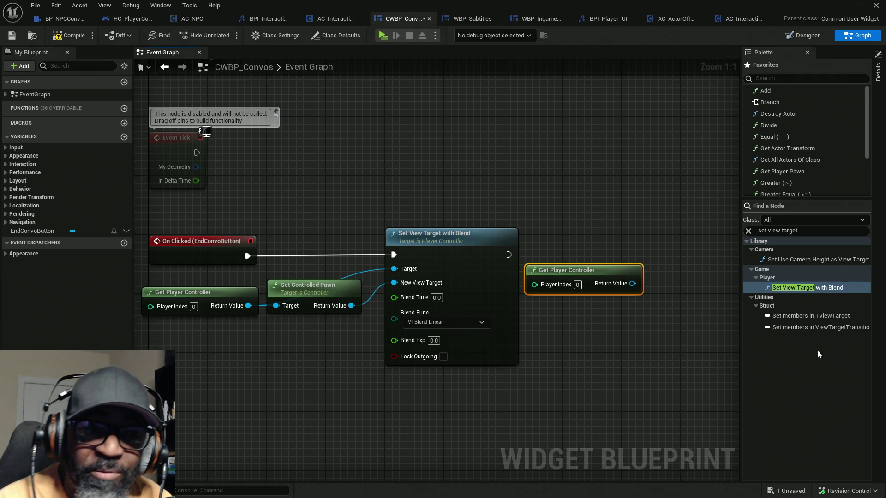
Step: Add Set Input Mode Game Only from the duplicate controller, running after Set View Target with Blend
{"action": "left_click_drag", "start_coordinate": [632, 338], "coordinate": [536, 314]}
{"action": "left_click_drag", "start_coordinate": [486, 264], "coordinate": [486, 290]}
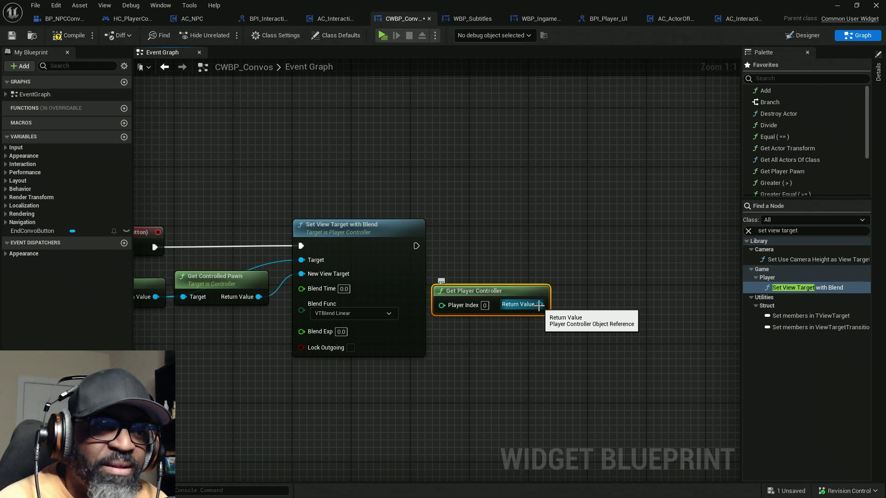
{"action": "left_click_drag", "start_coordinate": [538, 305], "coordinate": [597, 269]}
{"action": "type", "text": "se"}
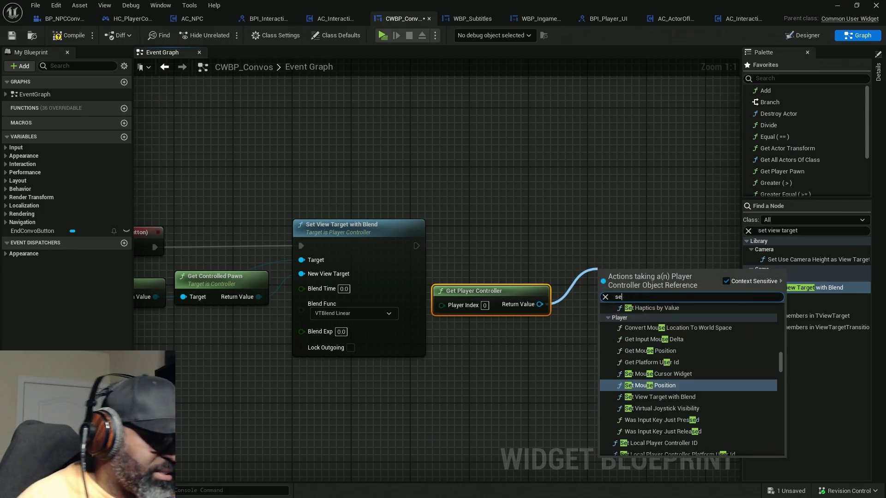
{"action": "type", "text": "t in"}
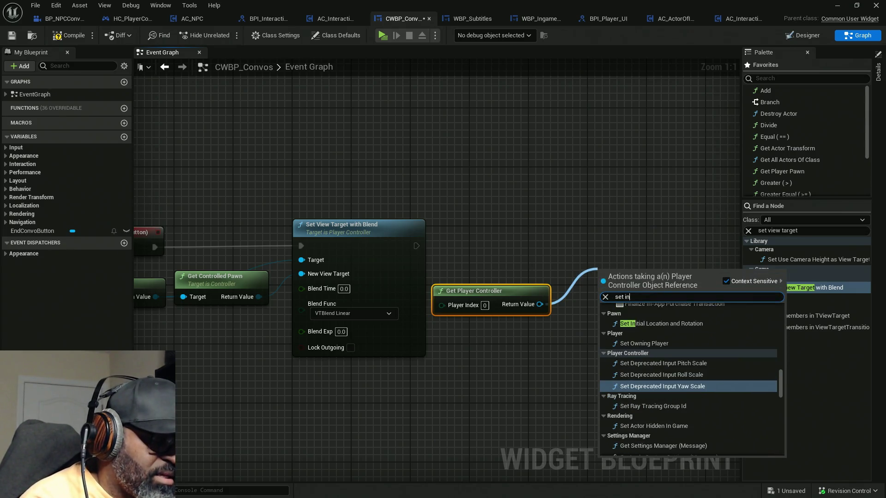
{"action": "type", "text": "put"}
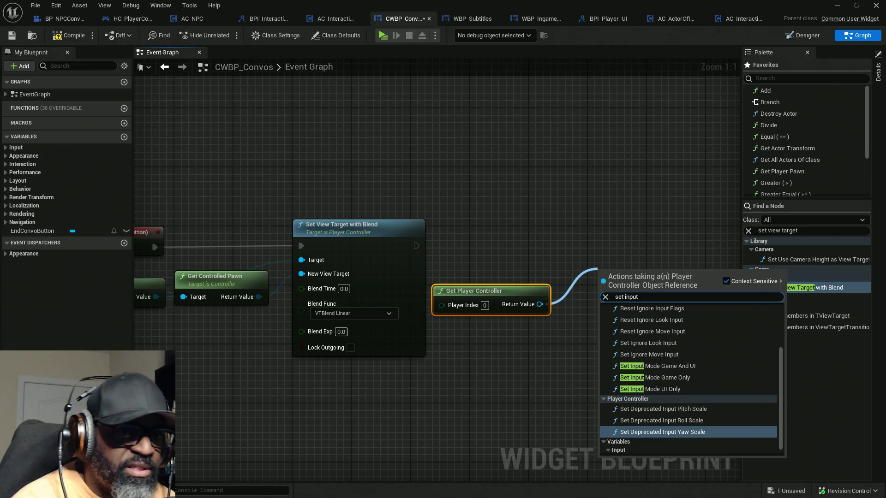
{"action": "left_click", "coordinate": [699, 378]}
{"action": "left_click_drag", "start_coordinate": [604, 283], "coordinate": [416, 246]}
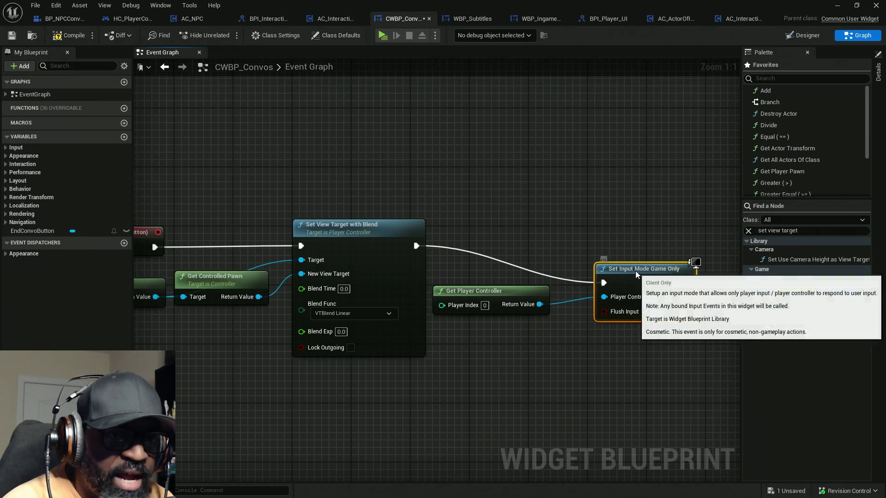
{"action": "left_click_drag", "start_coordinate": [636, 272], "coordinate": [625, 239]}
Step: Compile and check out the CWBP_Convos widget blueprint, then start a play-test
{"action": "left_click", "coordinate": [64, 18]}
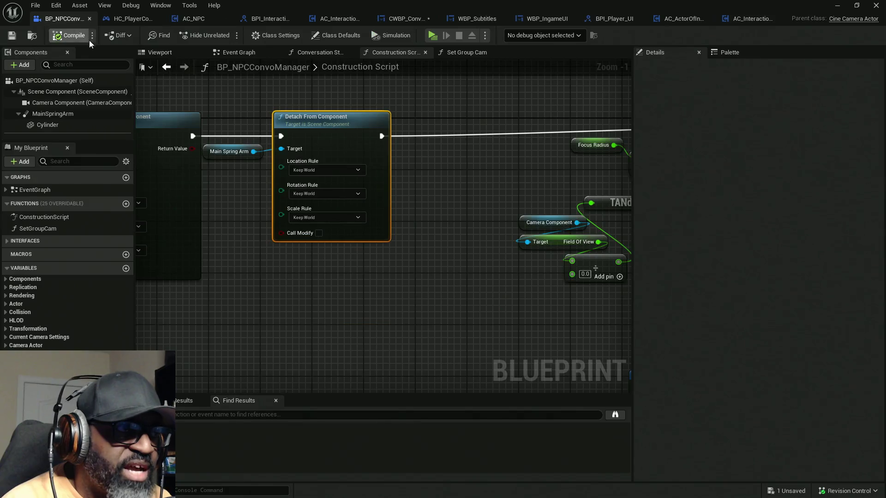
{"action": "left_click", "coordinate": [402, 18]}
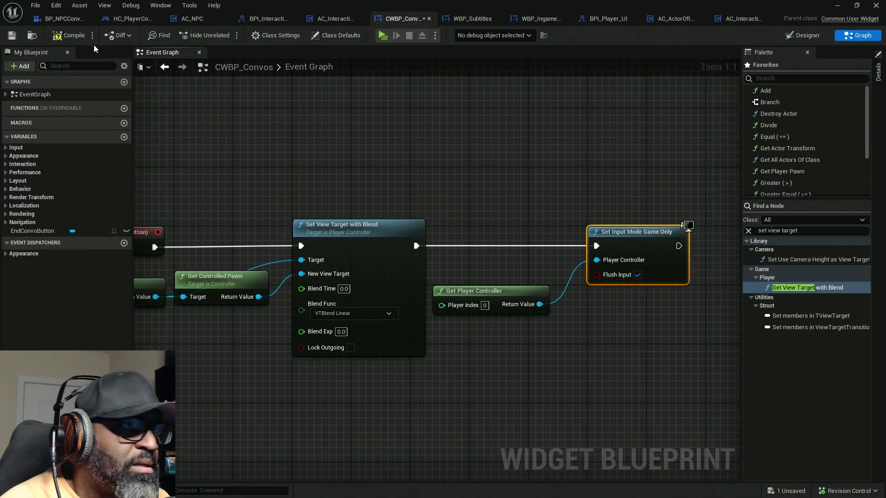
{"action": "key", "text": "ctrl+s"}
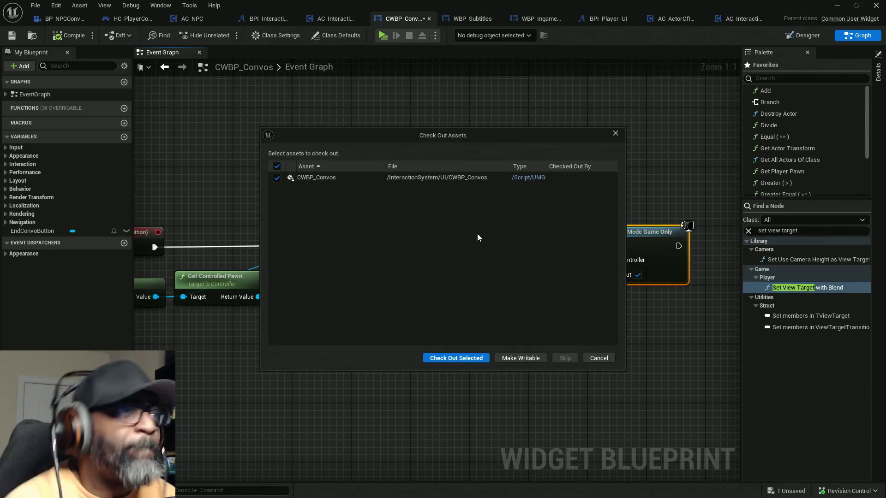
{"action": "left_click", "coordinate": [429, 358]}
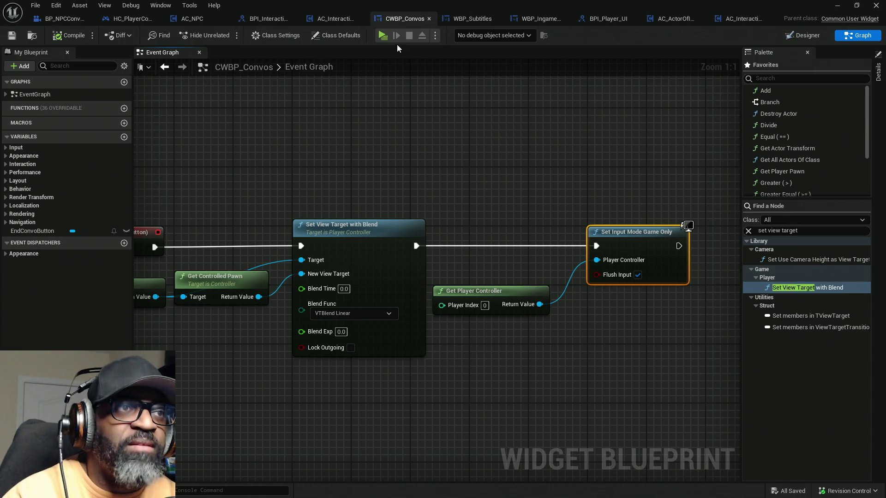
{"action": "left_click", "coordinate": [383, 35]}
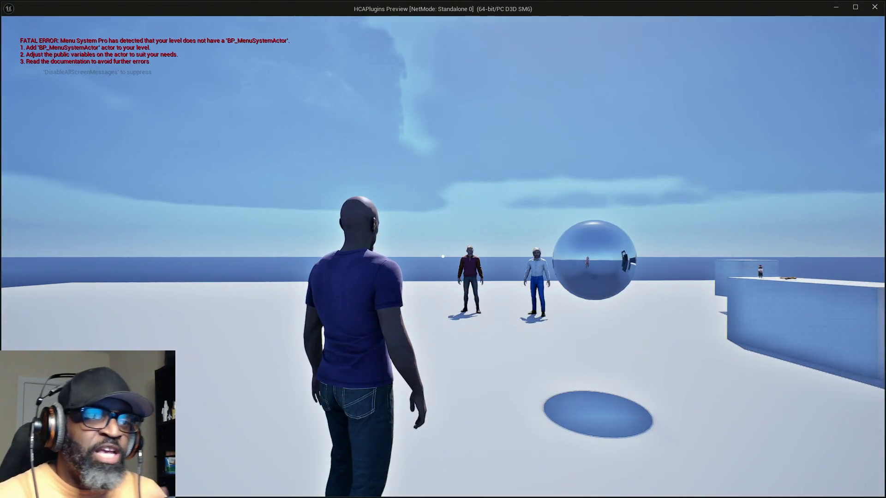
{"action": "key", "text": "w"}
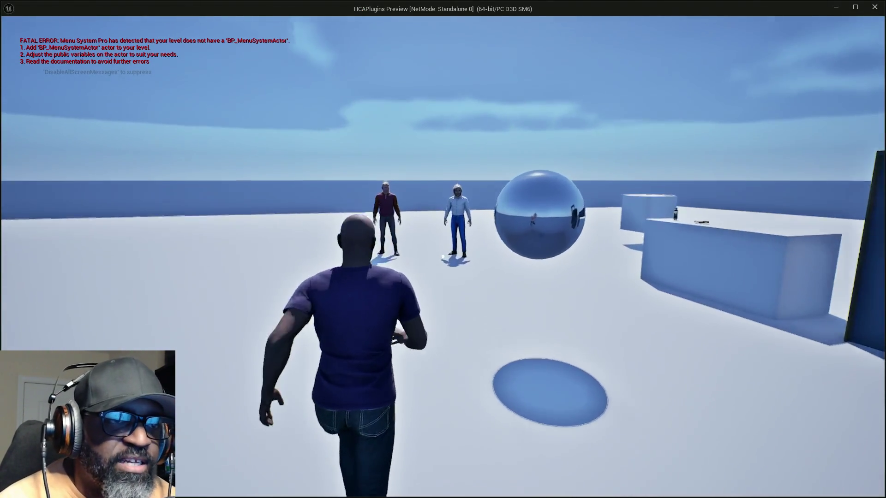
{"action": "key", "text": "w"}
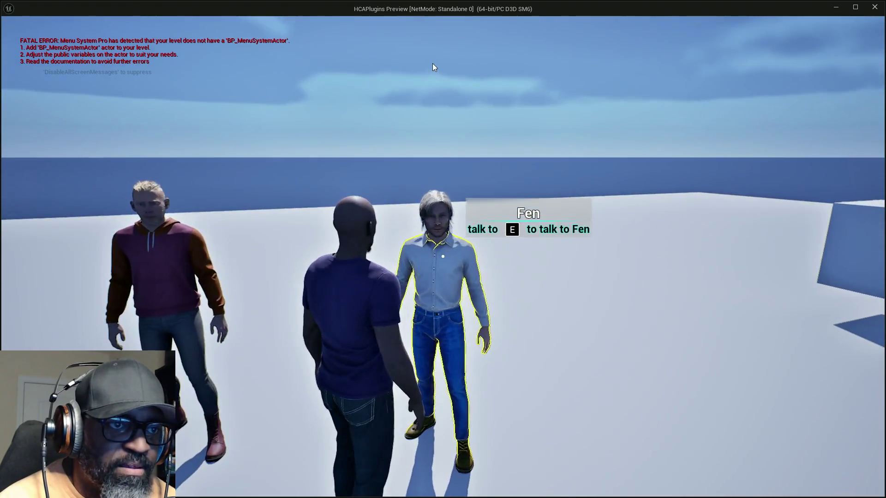
{"action": "key", "text": "e"}
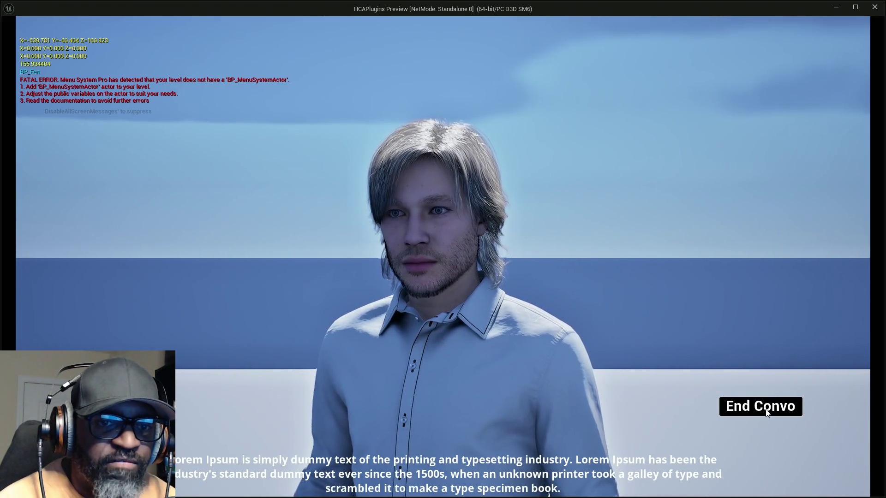
{"action": "left_click", "coordinate": [766, 411]}
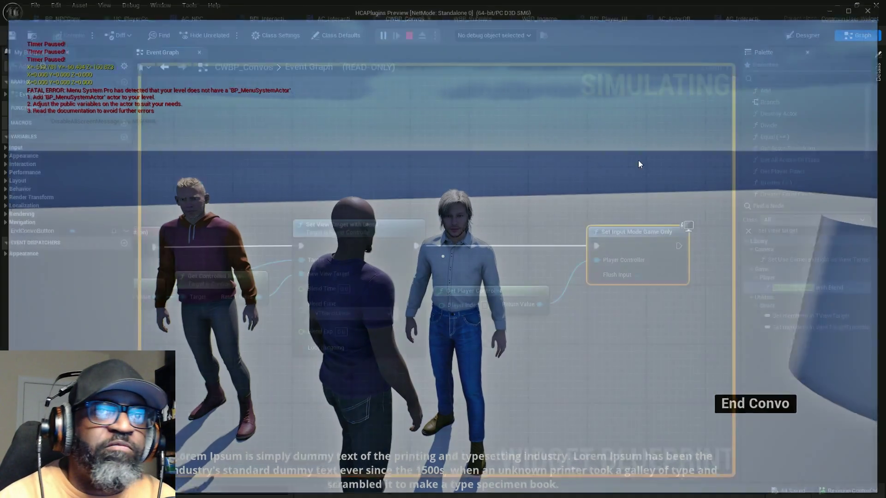
{"action": "scroll", "coordinate": [470, 207], "scroll_direction": "down", "scroll_amount": 2}
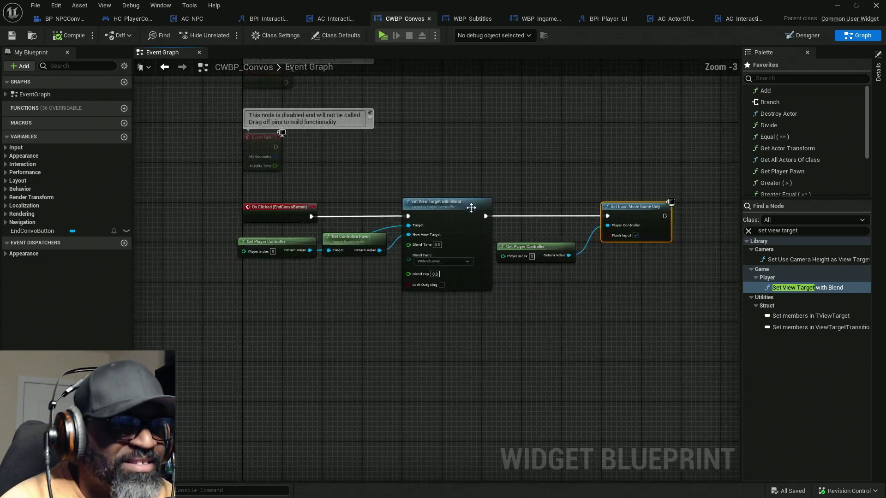
{"action": "scroll", "coordinate": [632, 283], "scroll_direction": "down", "scroll_amount": 1}
{"action": "scroll", "coordinate": [369, 222], "scroll_direction": "up", "scroll_amount": 3}
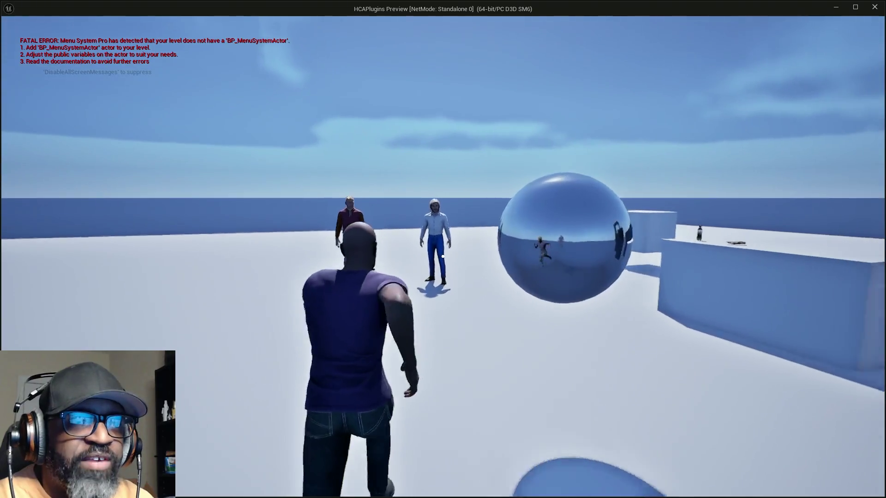
Step: Play-test ending the conversation with Fen, walk around the level, then talk to Fen again
{"action": "key", "text": "e"}
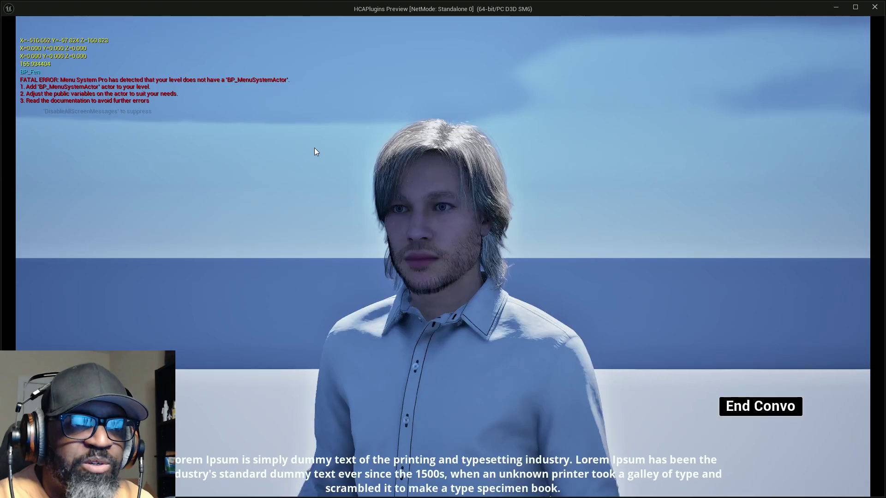
{"action": "left_click", "coordinate": [760, 405]}
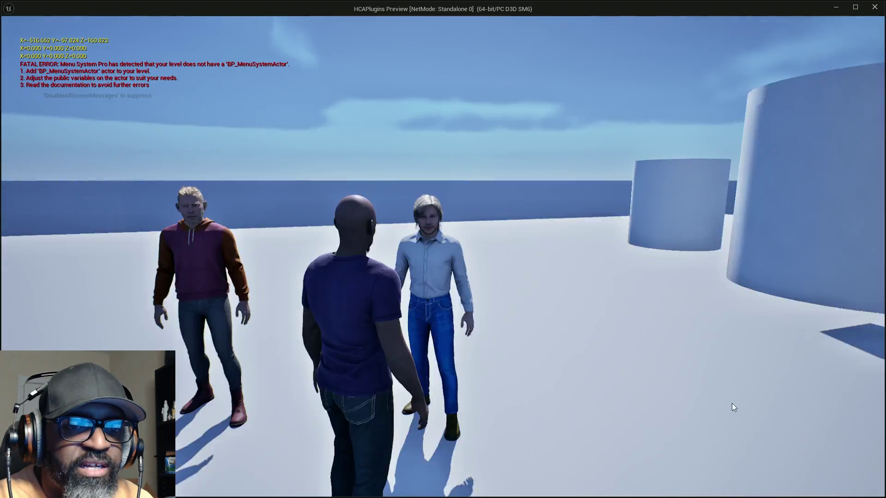
{"action": "key", "text": "w"}
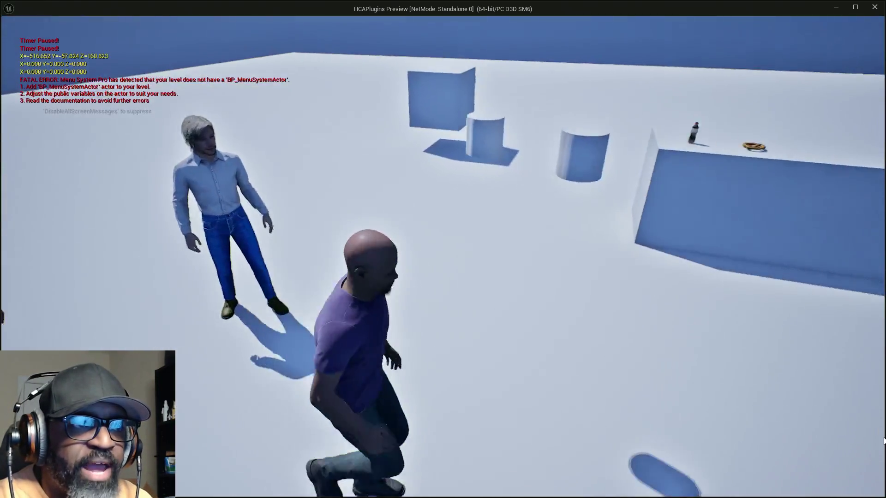
{"action": "key", "text": "w"}
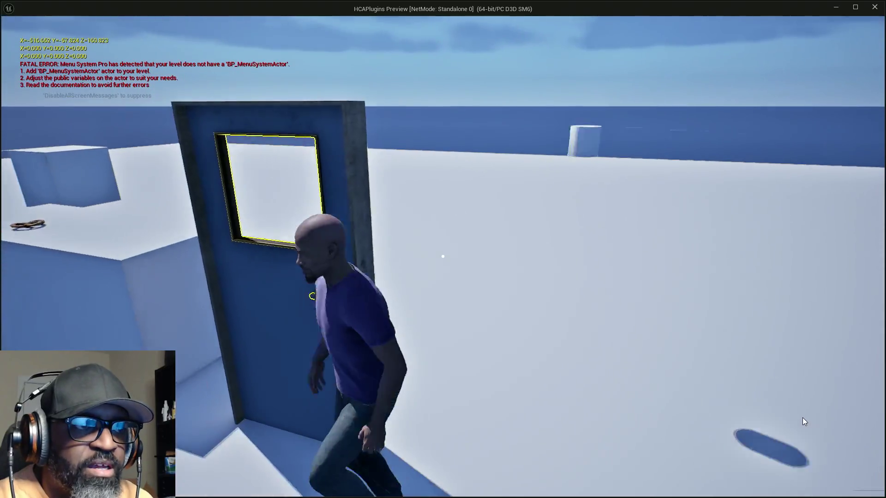
{"action": "key", "text": "w"}
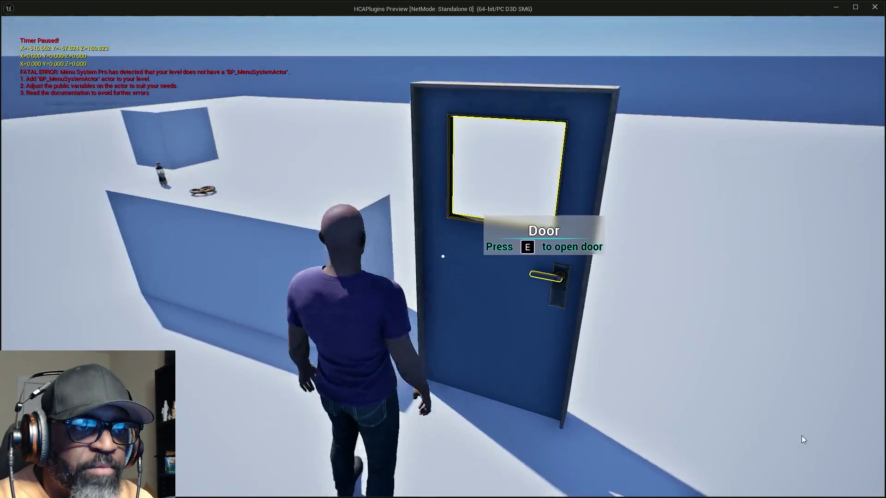
{"action": "key", "text": "w"}
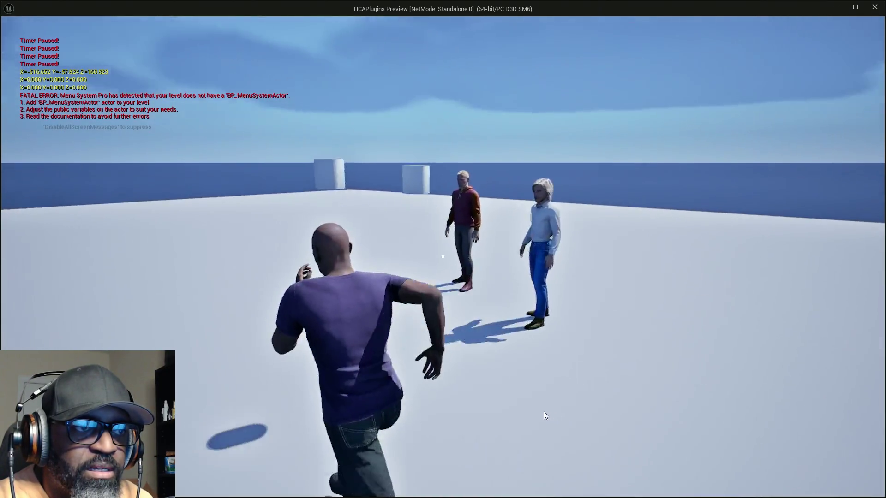
{"action": "key", "text": "w"}
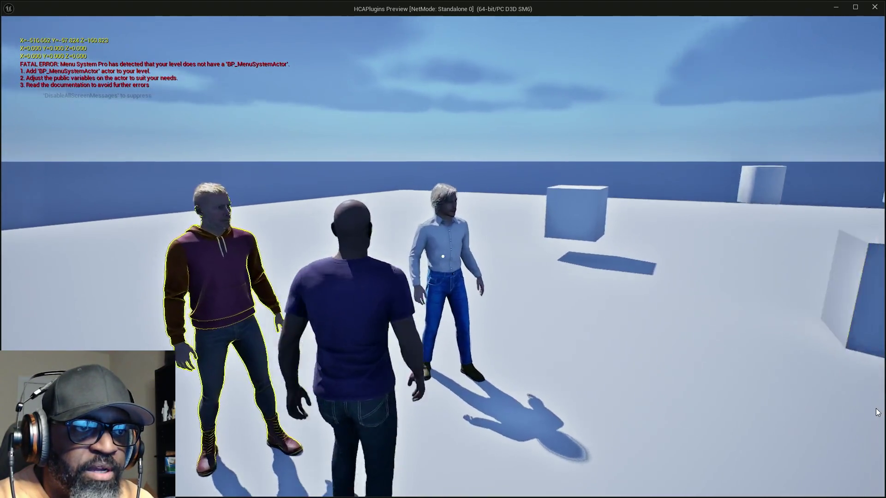
{"action": "key", "text": "w"}
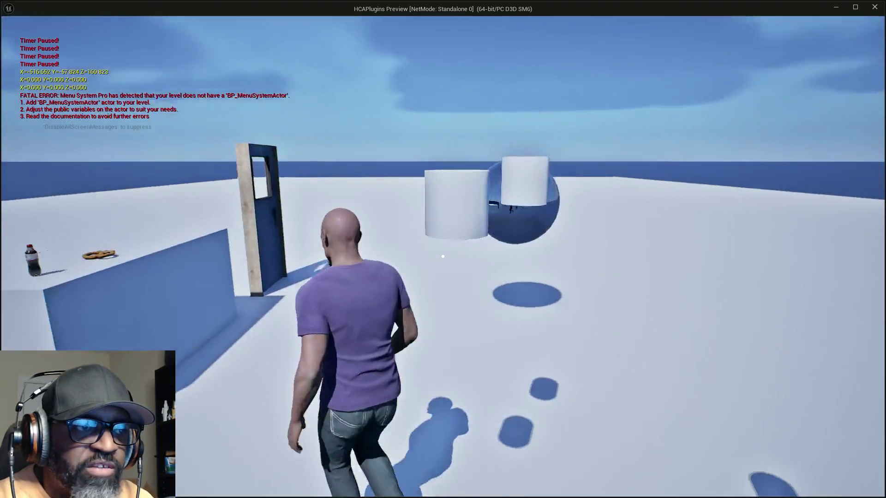
{"action": "key", "text": "w"}
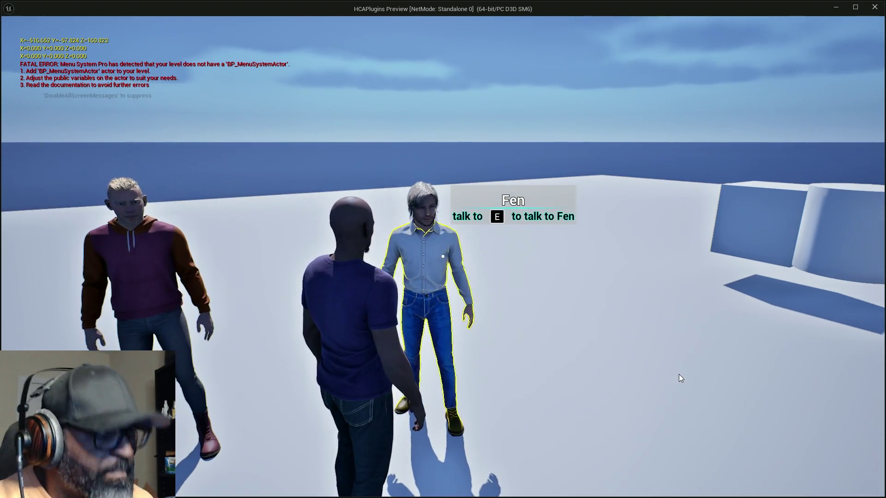
{"action": "key", "text": "e"}
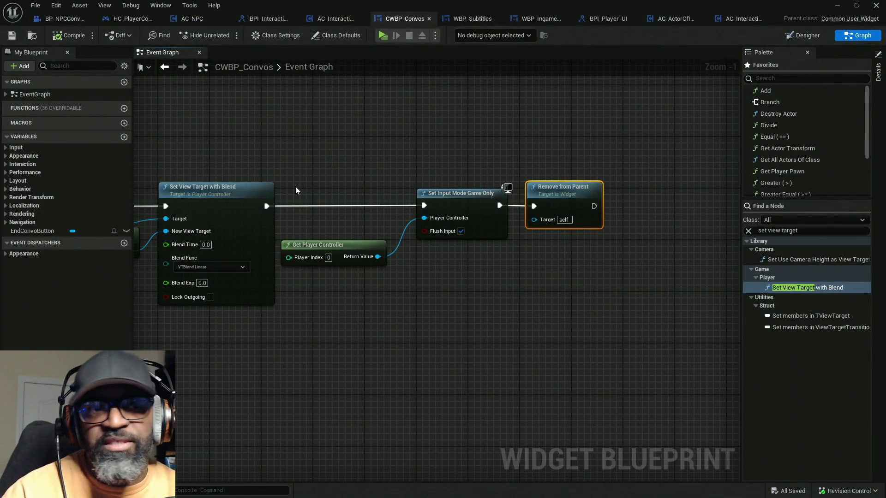
{"action": "left_click", "coordinate": [383, 38]}
{"action": "key", "text": "w"}
{"action": "key", "text": "e"}
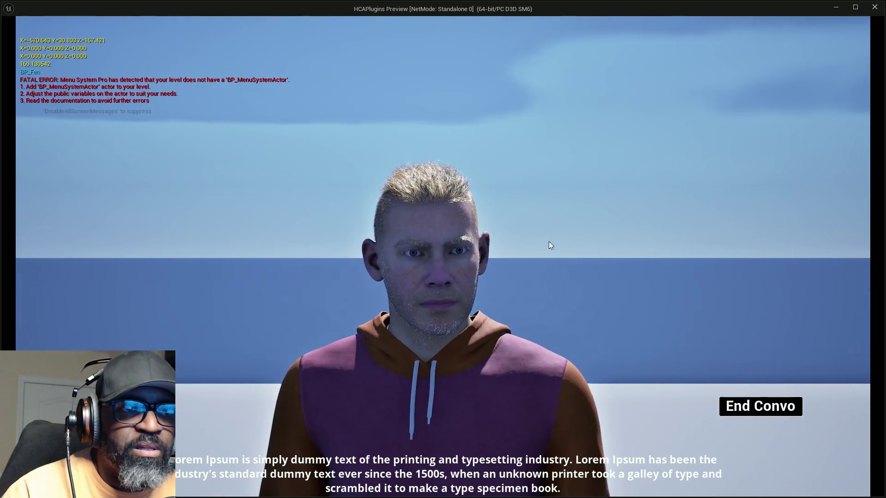
{"action": "left_click", "coordinate": [729, 409]}
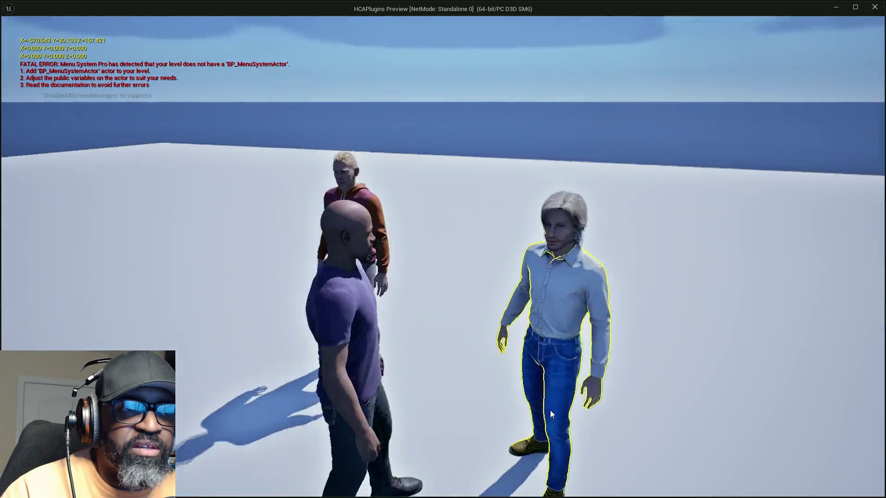
{"action": "key", "text": "e"}
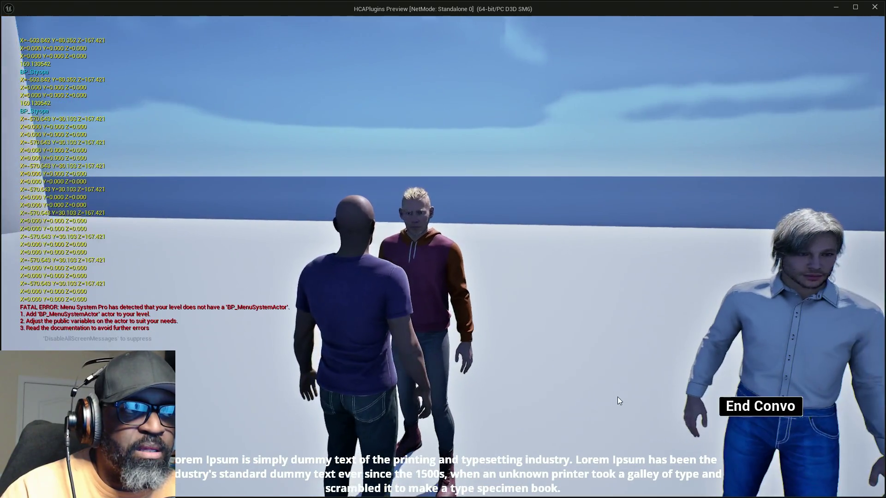
{"action": "key", "text": "Escape"}
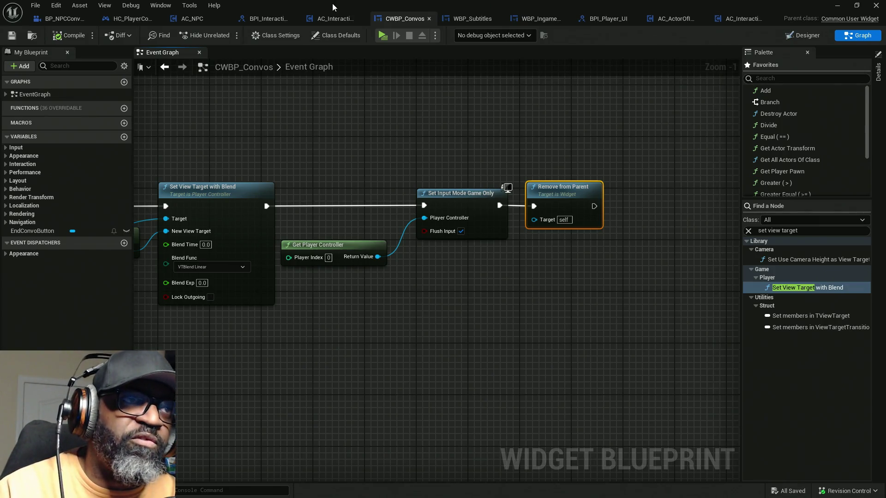
{"action": "left_click", "coordinate": [387, 36]}
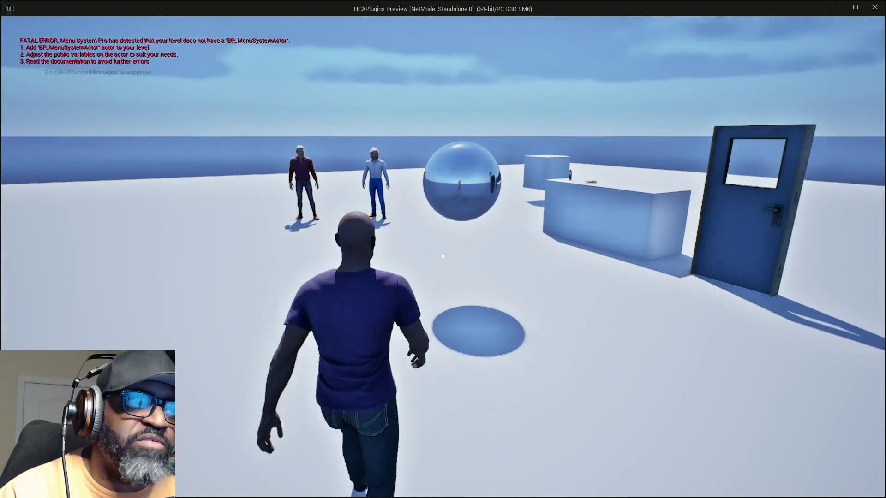
{"action": "key", "text": "w"}
{"action": "key", "text": "e"}
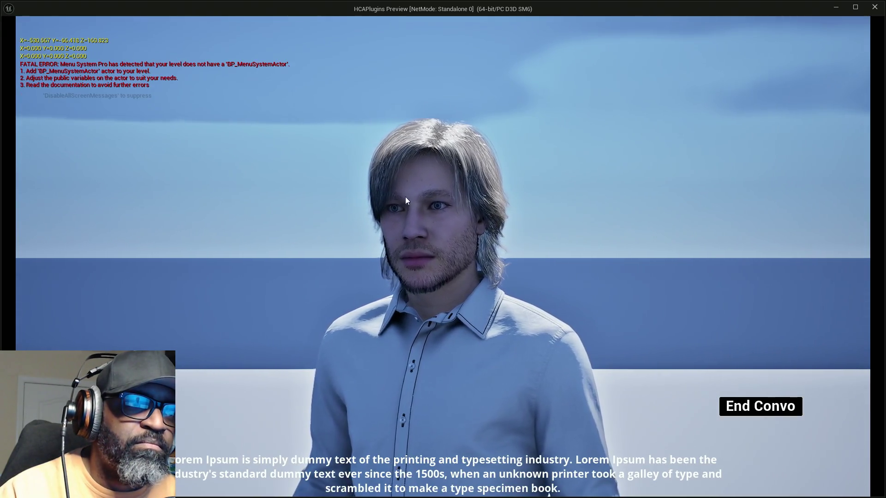
{"action": "key", "text": "Escape"}
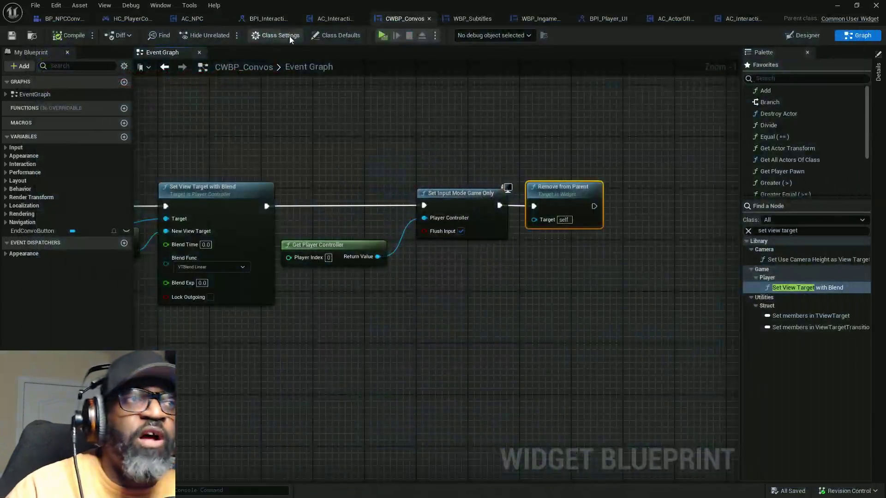
Step: Choose the IMAX 70mm filmback preset on BP_NPCConvoManager's camera component, then play-test
{"action": "left_click", "coordinate": [68, 20]}
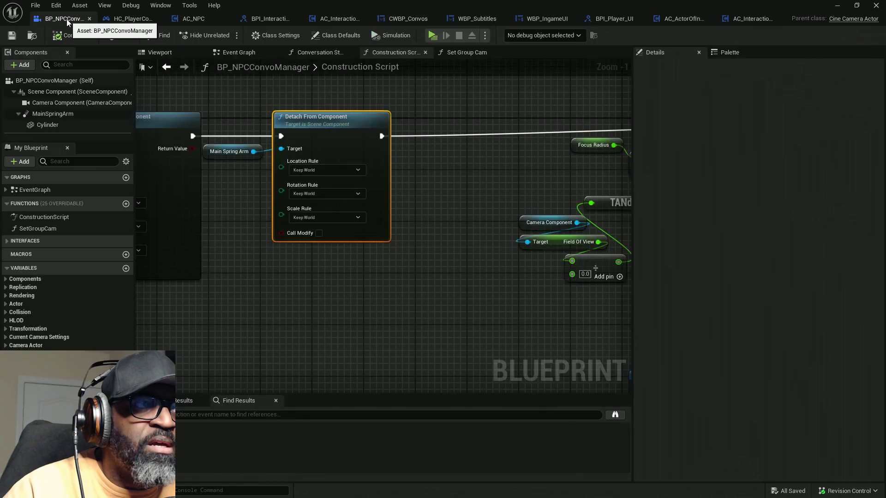
{"action": "left_click", "coordinate": [49, 103]}
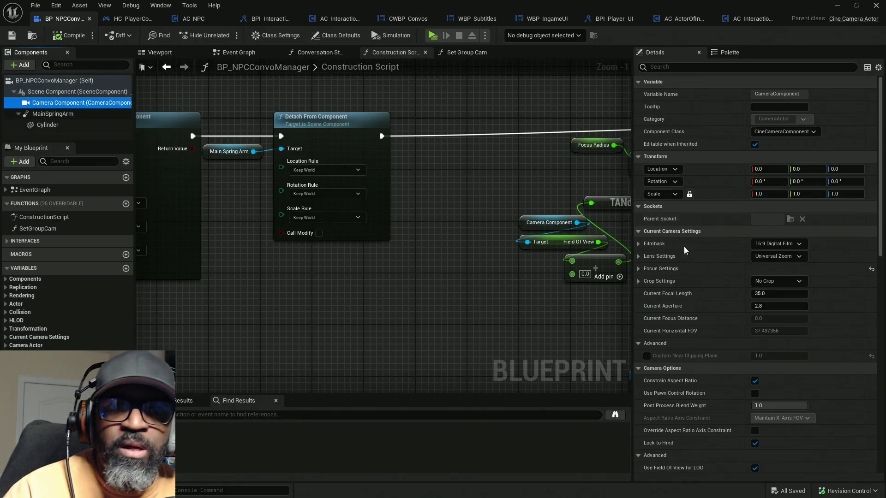
{"action": "mouse_move", "coordinate": [633, 258]}
{"action": "left_mouse_down"}
{"action": "mouse_move", "coordinate": [518, 254]}
{"action": "mouse_move", "coordinate": [584, 256]}
{"action": "left_mouse_up"}
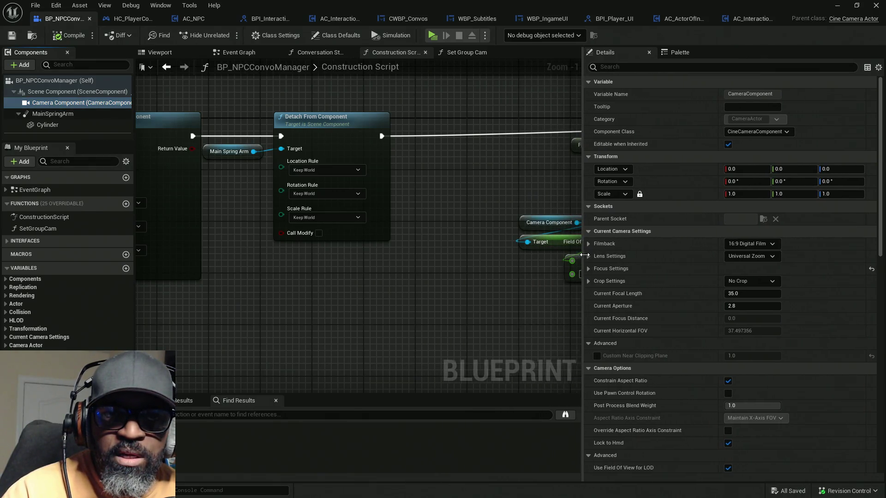
{"action": "left_click", "coordinate": [747, 244]}
{"action": "left_click", "coordinate": [808, 249]}
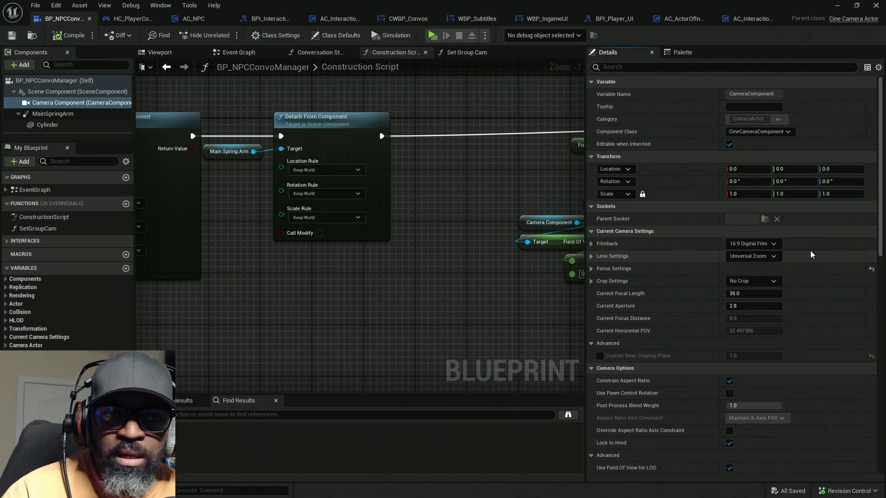
{"action": "left_click", "coordinate": [768, 245]}
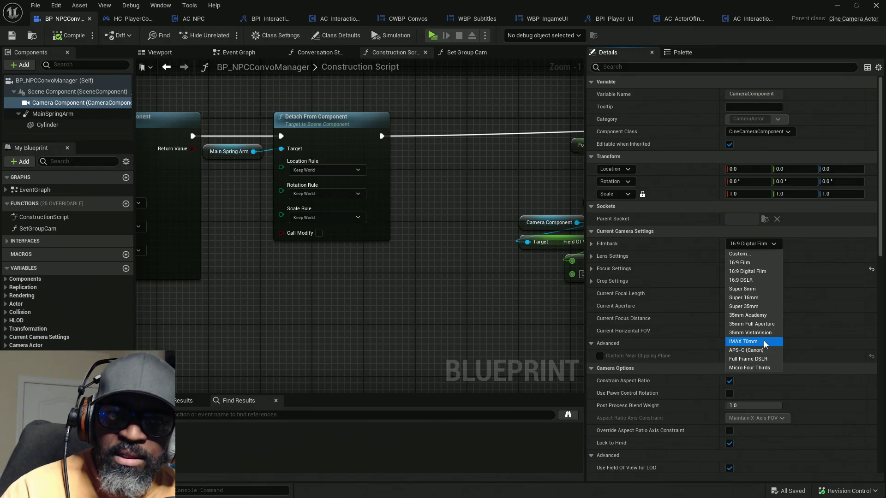
{"action": "left_click", "coordinate": [763, 344]}
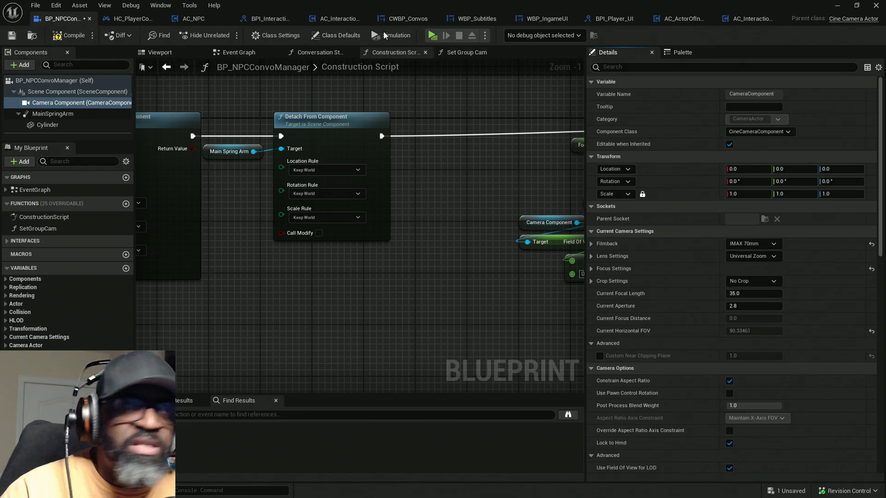
{"action": "left_click", "coordinate": [431, 36]}
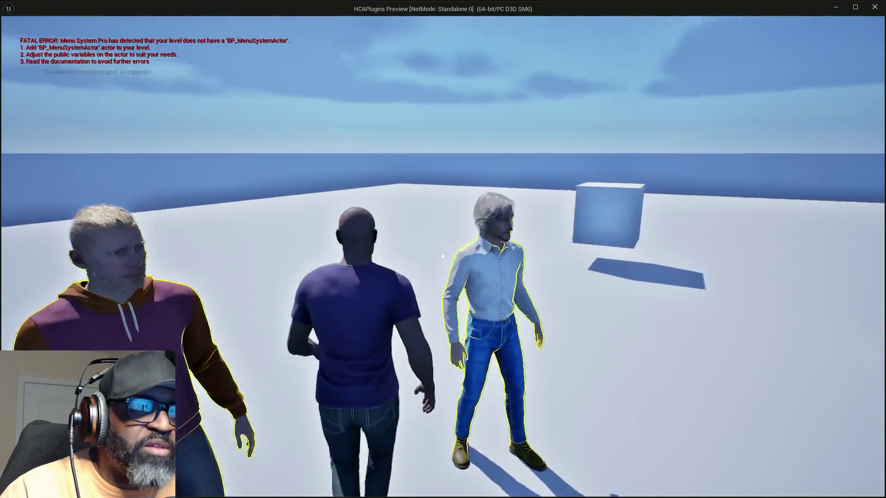
Step: Check the conversation framing in play, then switch the filmback to 16:9 Digital Film
{"action": "key", "text": "e"}
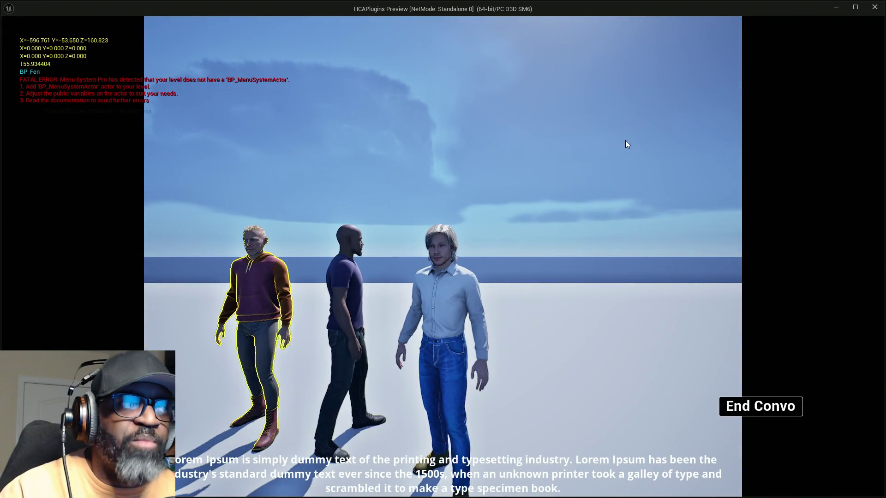
{"action": "key", "text": "Escape"}
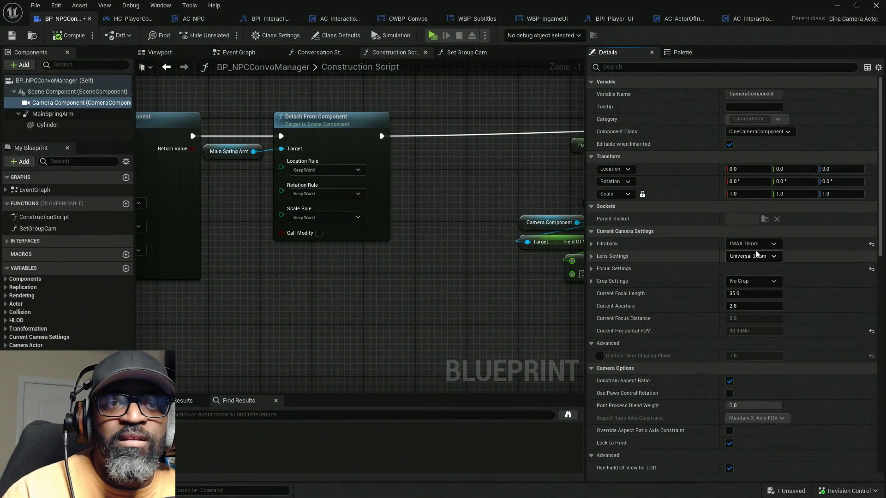
{"action": "left_click", "coordinate": [762, 246]}
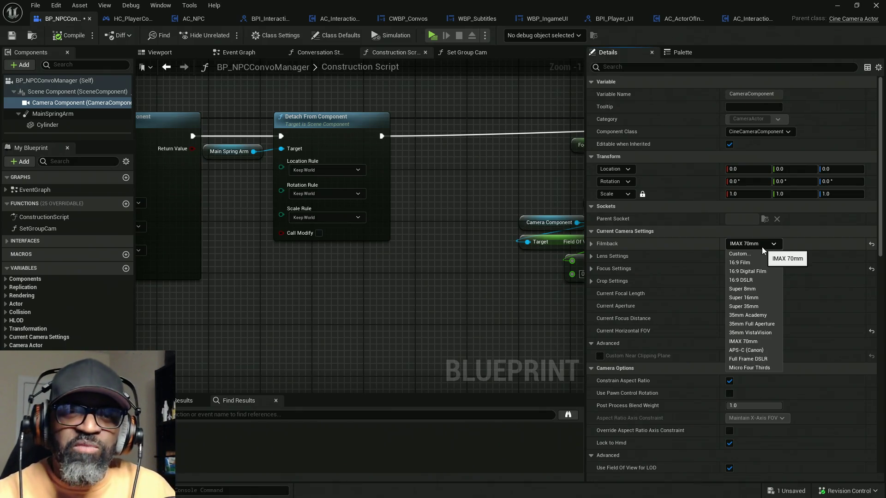
{"action": "left_click", "coordinate": [766, 271]}
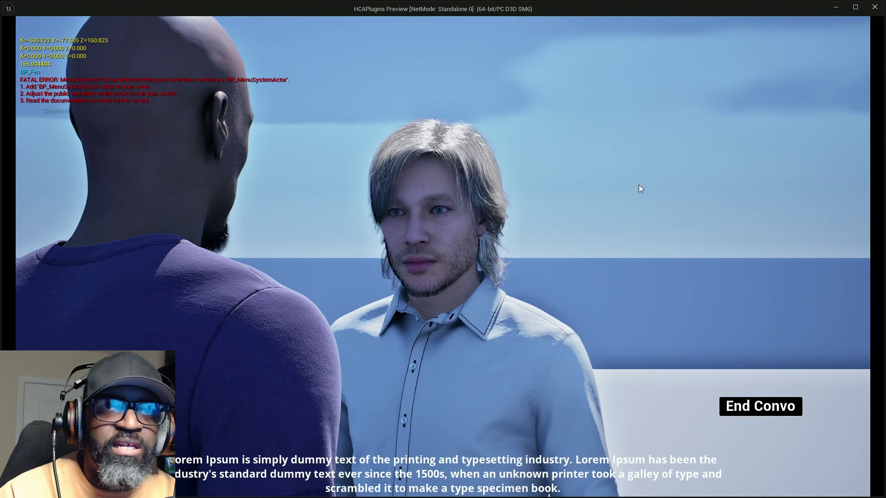
Step: Switch the filmback to 16:9 DSLR and test the conversation framing in play again
{"action": "key", "text": "Escape"}
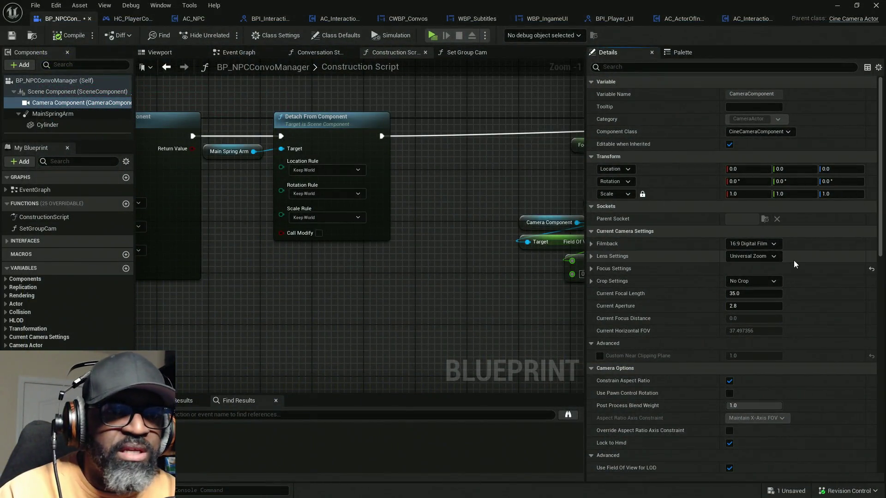
{"action": "left_click", "coordinate": [771, 244]}
{"action": "left_click", "coordinate": [750, 279]}
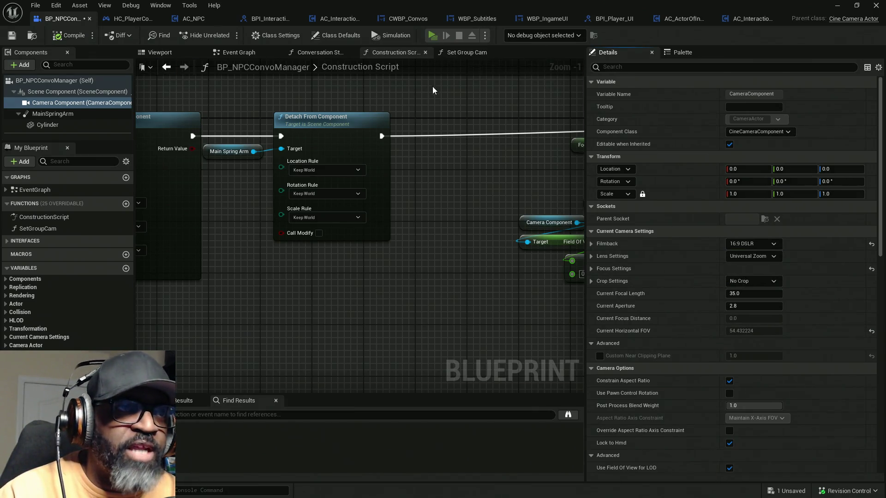
{"action": "key", "text": "w"}
{"action": "key", "text": "e"}
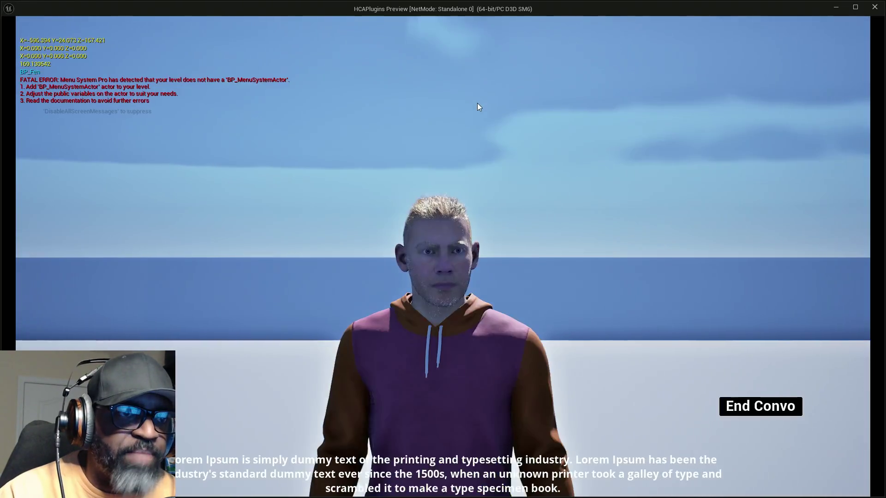
{"action": "key", "text": "Escape"}
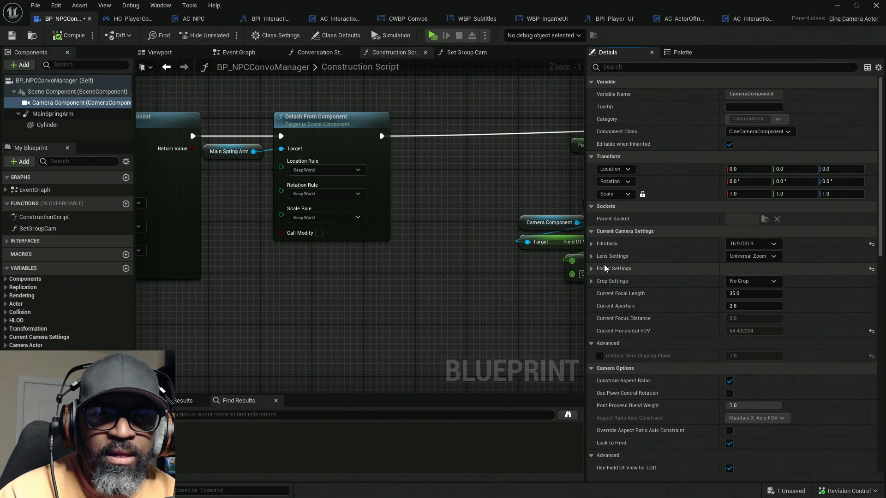
{"action": "left_click", "coordinate": [735, 259]}
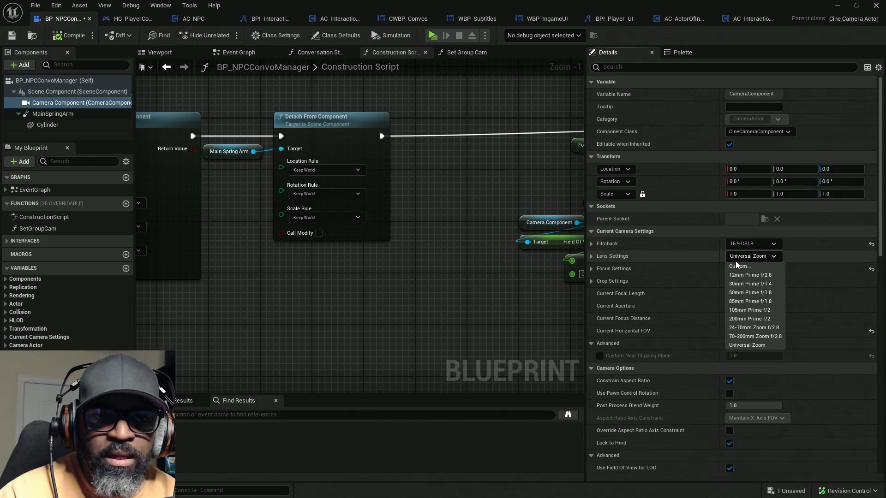
Step: Keep the Universal Zoom lens, reset Filmback to 16:9 Digital Film, and expand Lens Settings
{"action": "left_click", "coordinate": [874, 248]}
{"action": "left_click", "coordinate": [873, 246]}
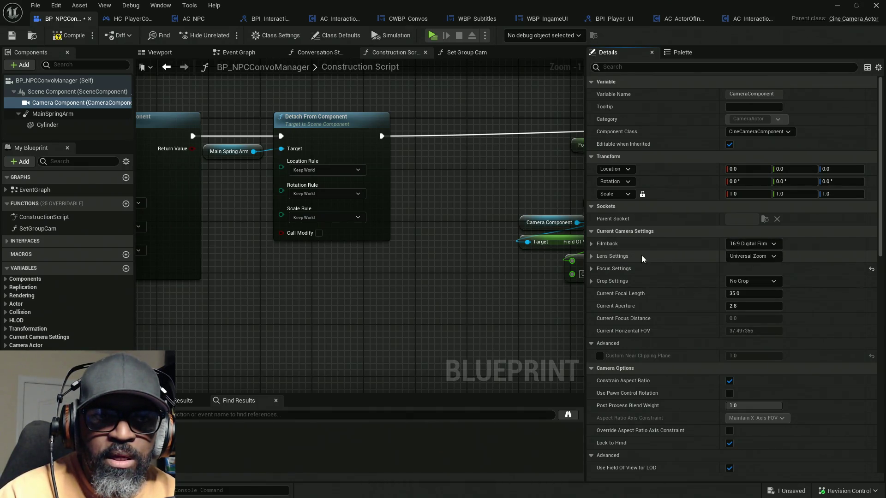
{"action": "left_click", "coordinate": [590, 256]}
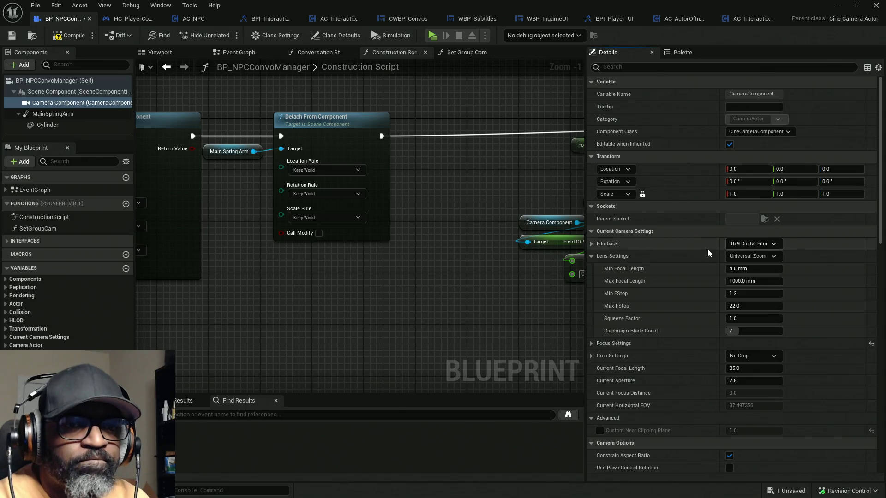
{"action": "key", "text": "alt+Tab"}
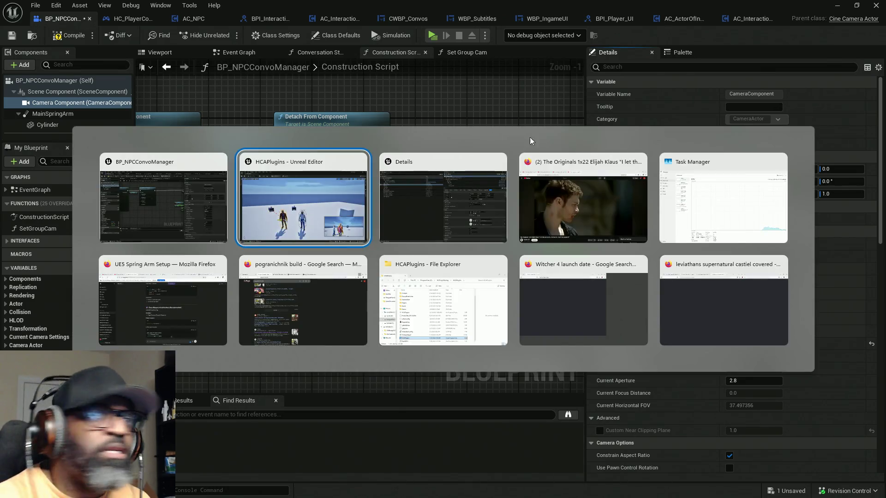
Step: Return to the BP_NPCConvoManager editor and collapse the Lens Settings rows
{"action": "key", "text": "Escape"}
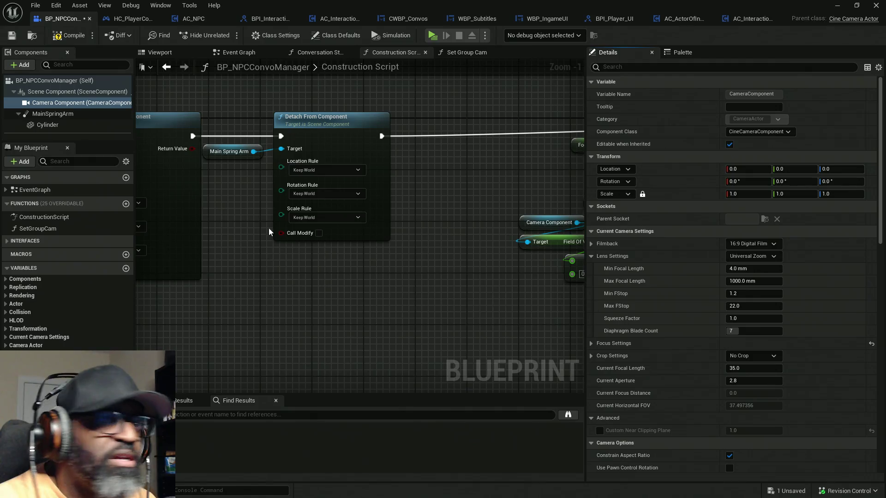
{"action": "key", "text": "alt+Tab"}
{"action": "key", "text": "alt+Tab"}
{"action": "key", "text": "alt+Tab"}
{"action": "key", "text": "alt+Tab"}
{"action": "key", "text": "alt+Tab"}
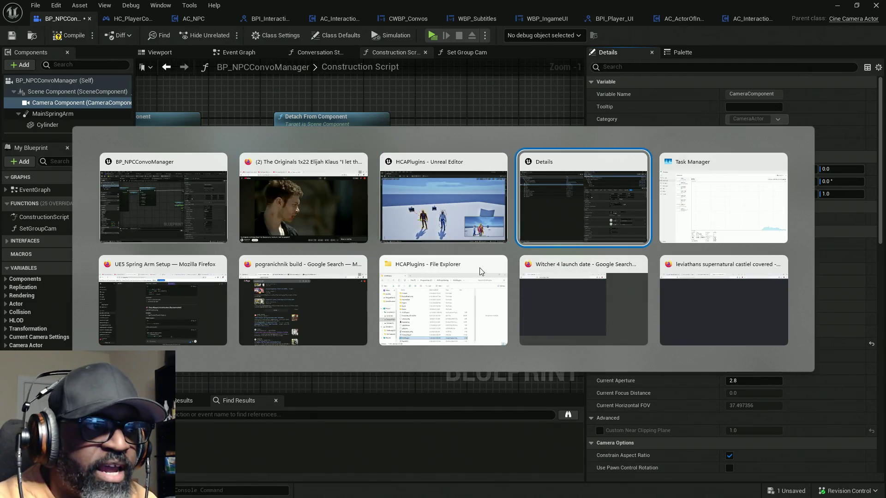
{"action": "key", "text": "Escape"}
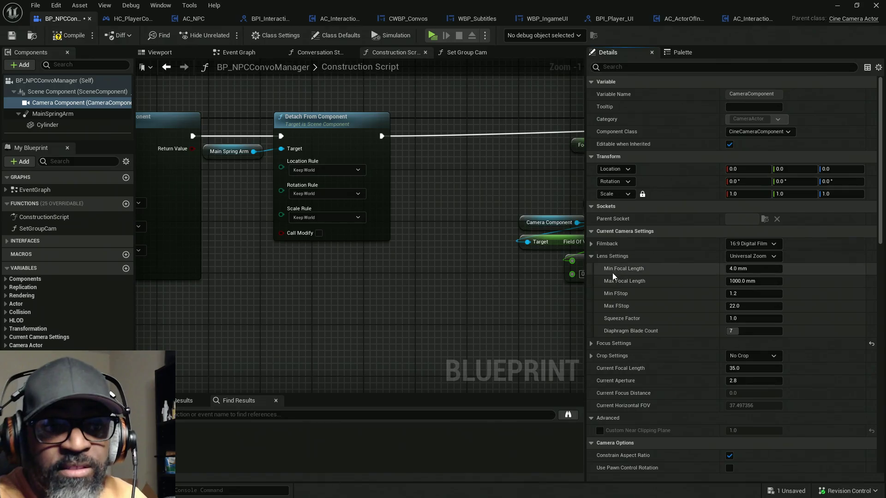
{"action": "left_click", "coordinate": [594, 258]}
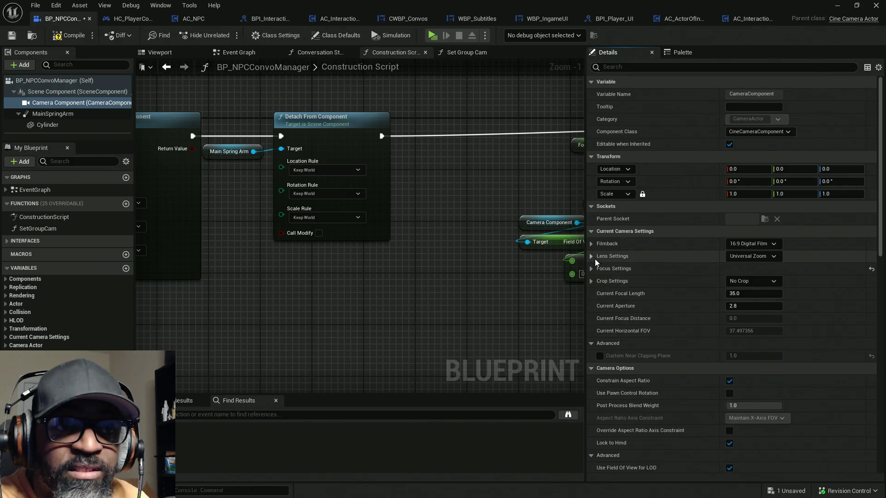
Step: Set Crop Settings' Cropped Aspect Ratio to 2.35, compile, and launch a play test
{"action": "left_click", "coordinate": [592, 281]}
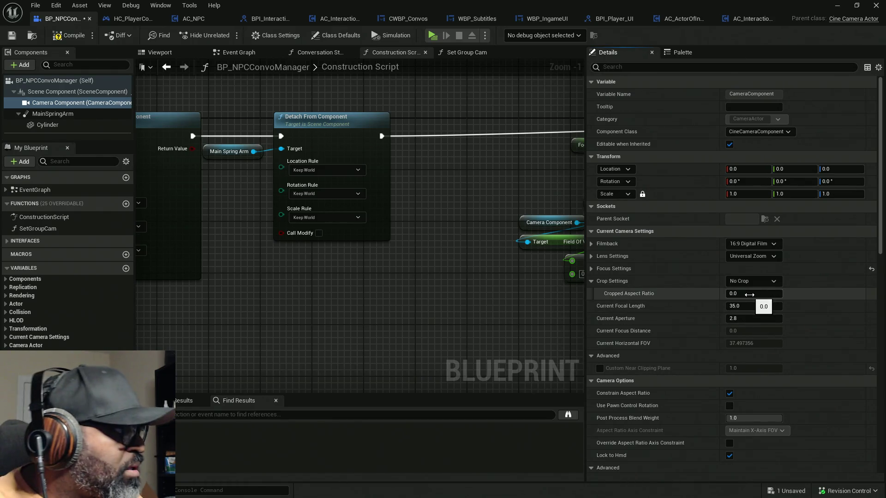
{"action": "left_click", "coordinate": [749, 294]}
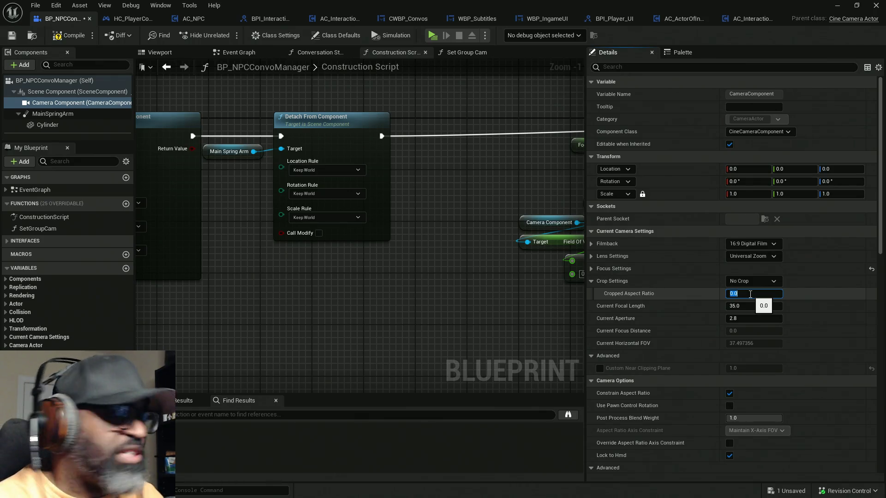
{"action": "type", "text": "2"}
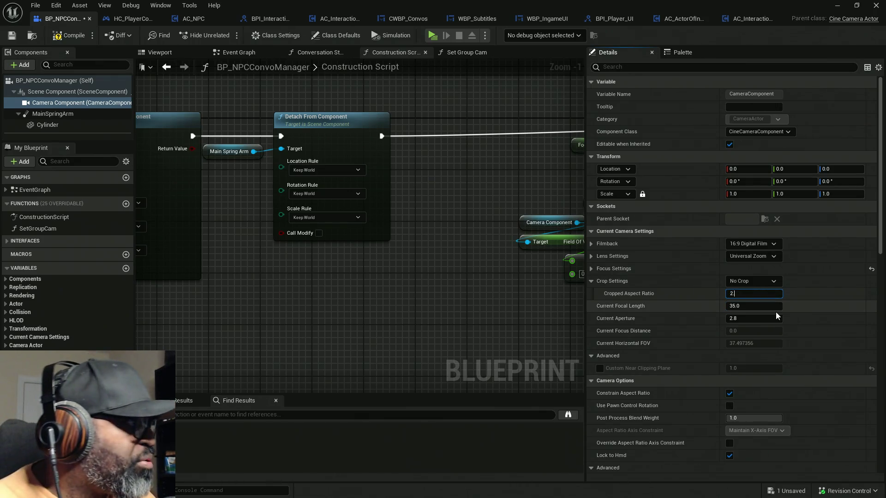
{"action": "type", "text": ".35"}
{"action": "key", "text": "Return"}
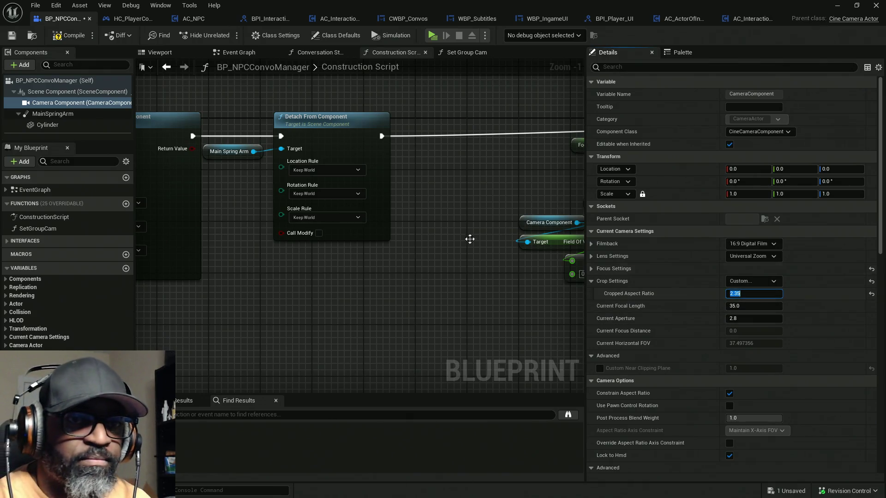
{"action": "left_click", "coordinate": [70, 36]}
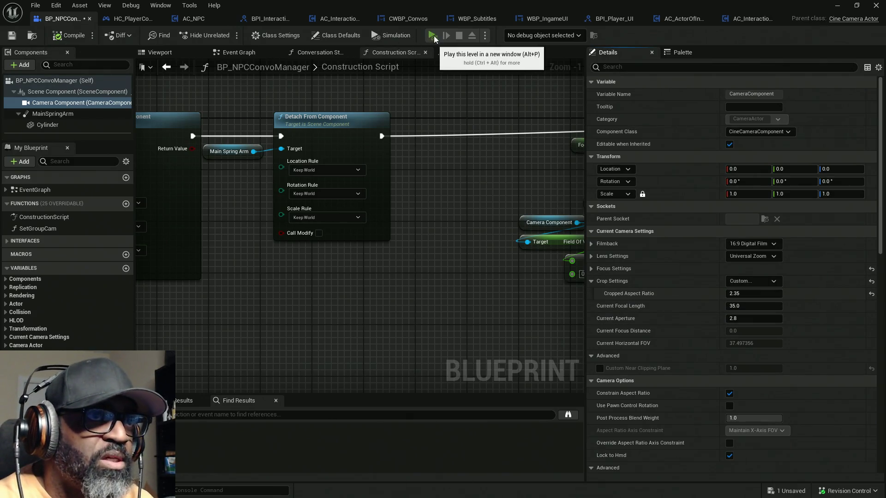
{"action": "left_click", "coordinate": [431, 35]}
Step: Walk up to the NPC and start the conversation to view the 2.35 crop
{"action": "key", "text": "w"}
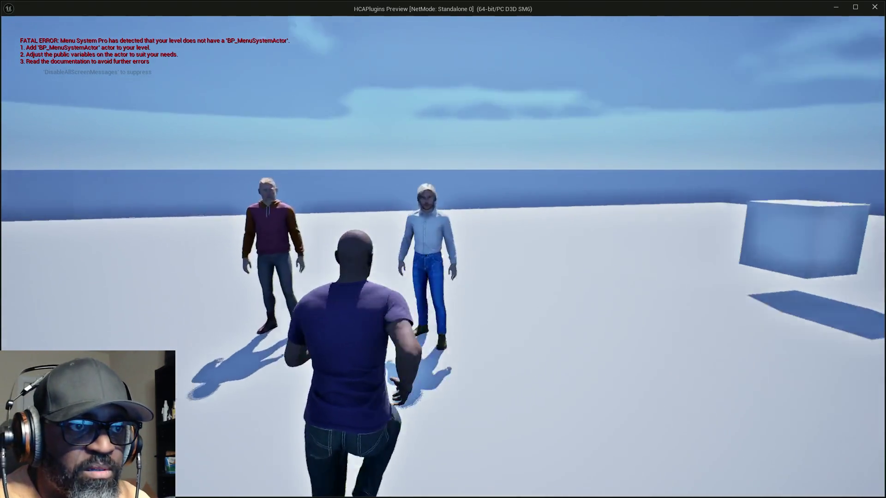
{"action": "key", "text": "e"}
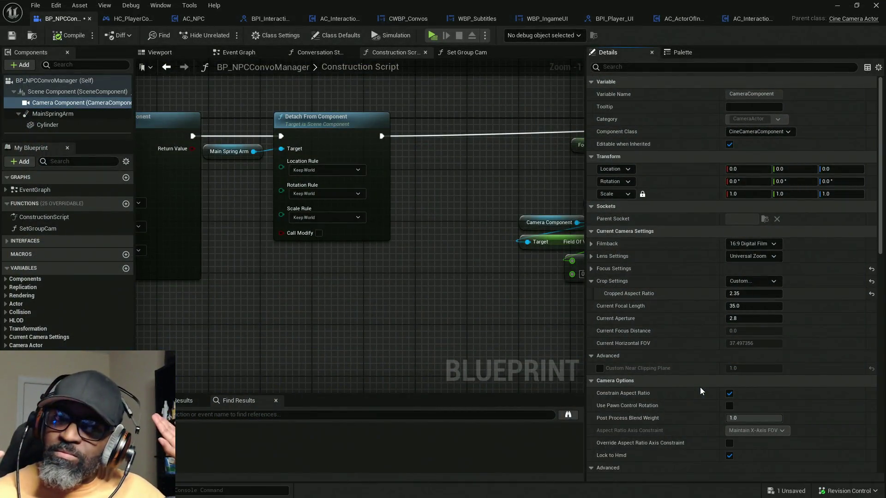
Step: Save BP_NPCConvoManager with Ctrl+S despite its failed validation, then exit the editor via File > Exit
{"action": "key", "text": "ctrl+s"}
{"action": "mouse_move", "coordinate": [461, 6]}
{"action": "left_mouse_down"}
{"action": "mouse_move", "coordinate": [387, 267]}
{"action": "mouse_move", "coordinate": [211, 325]}
{"action": "left_mouse_up"}
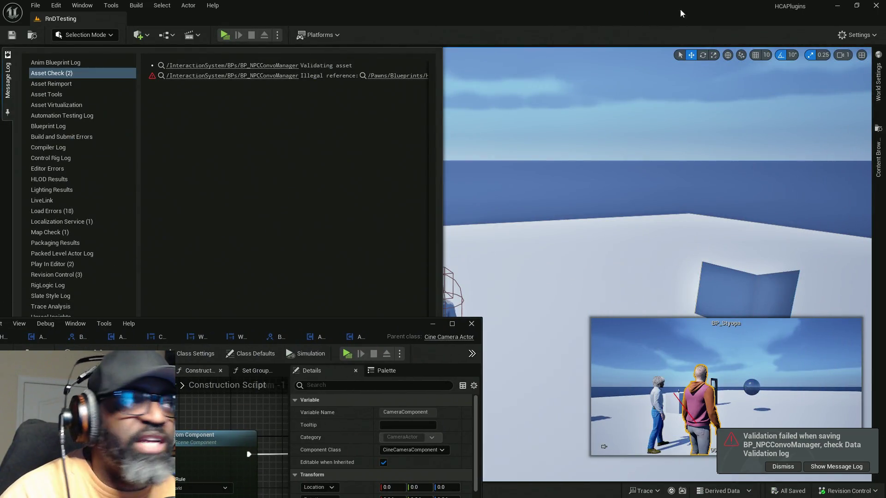
{"action": "left_click", "coordinate": [36, 6]}
{"action": "left_click", "coordinate": [62, 256]}
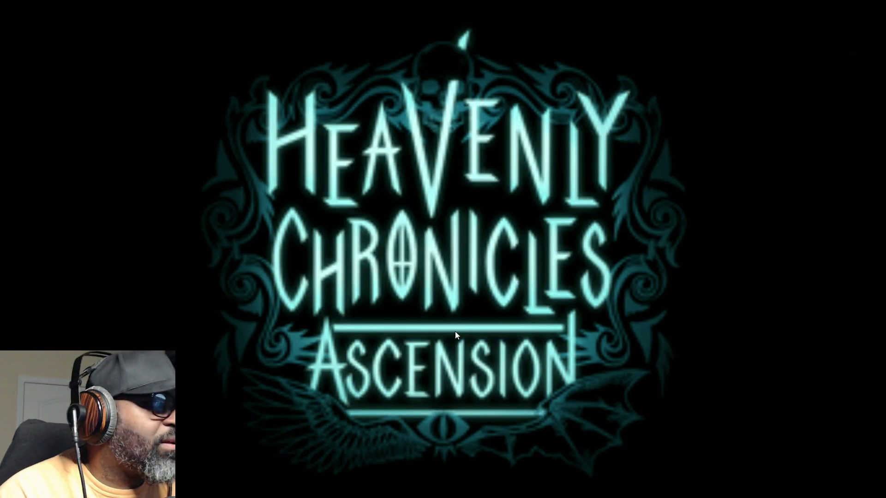
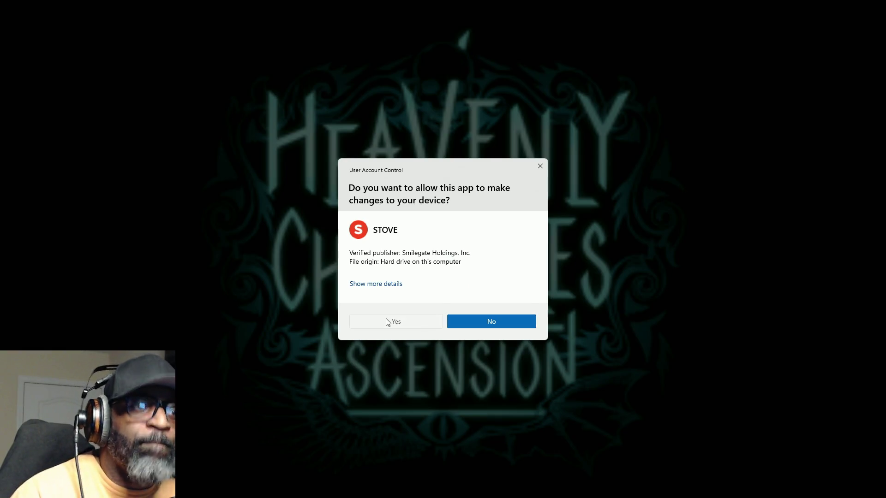
Step: Decline the STOVE permission prompt and start the login with the recently used Google account
{"action": "left_click", "coordinate": [390, 321]}
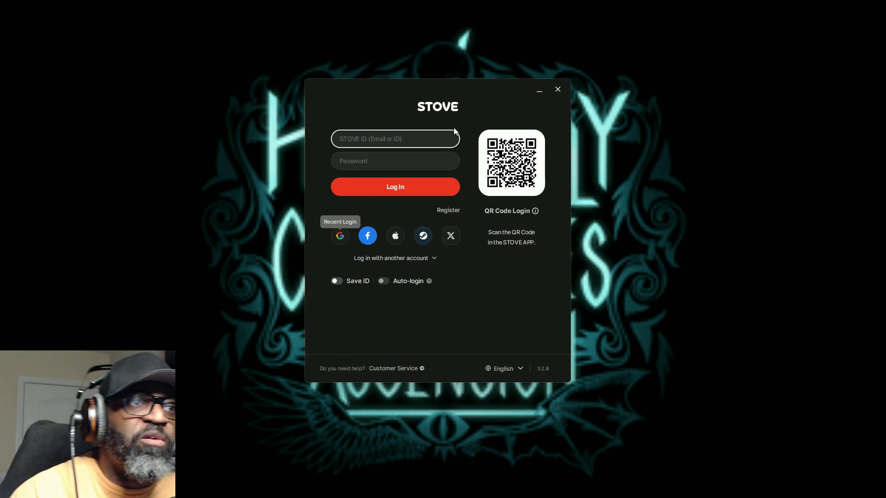
{"action": "left_click", "coordinate": [367, 237]}
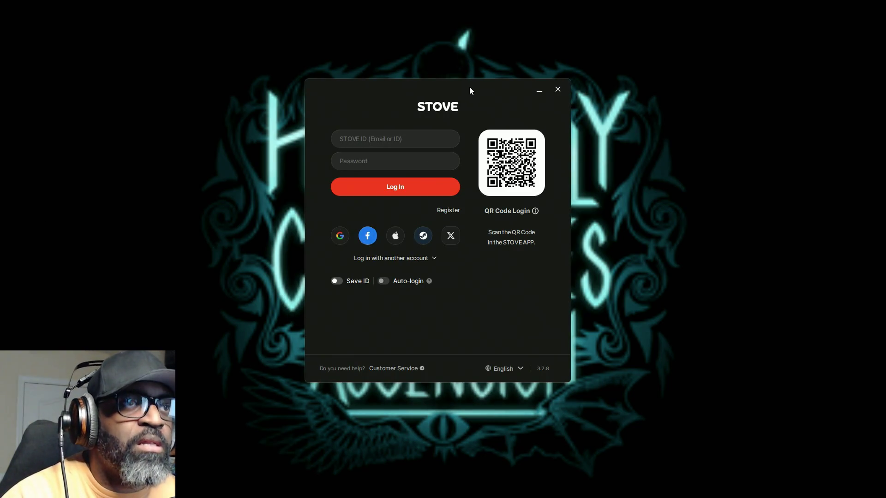
{"action": "left_click", "coordinate": [532, 92]}
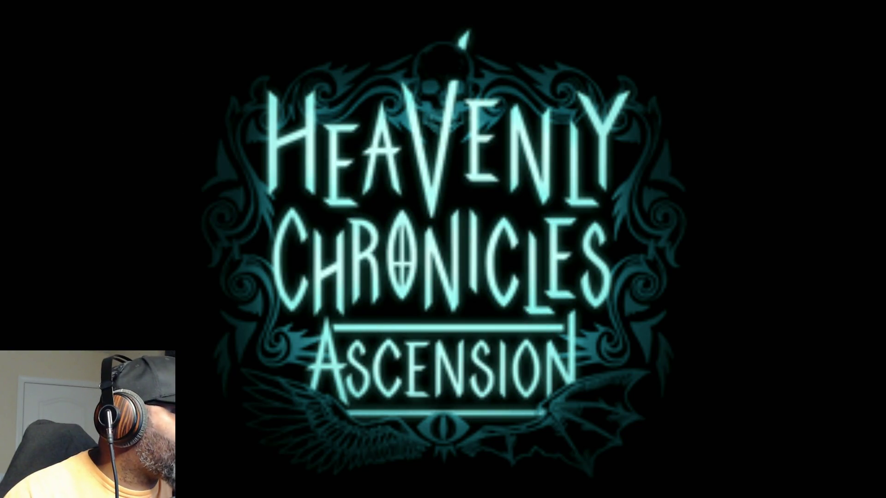
{"action": "key", "text": "alt+Tab"}
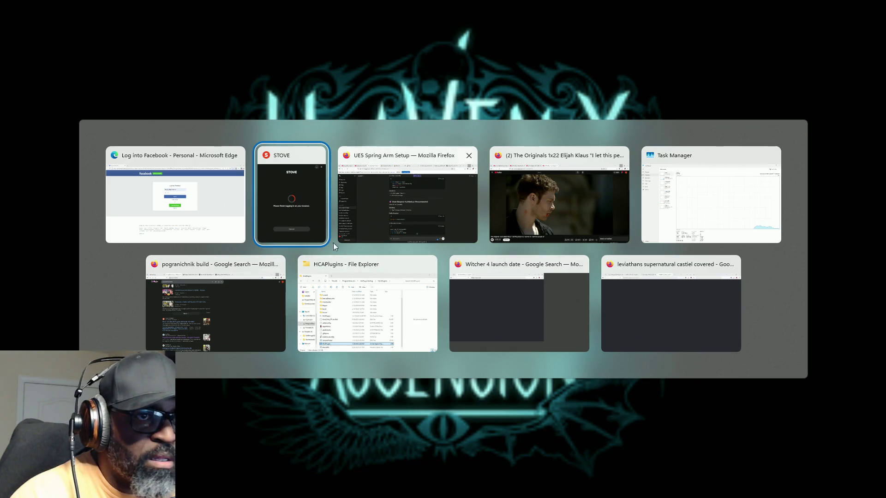
{"action": "key", "text": "Escape"}
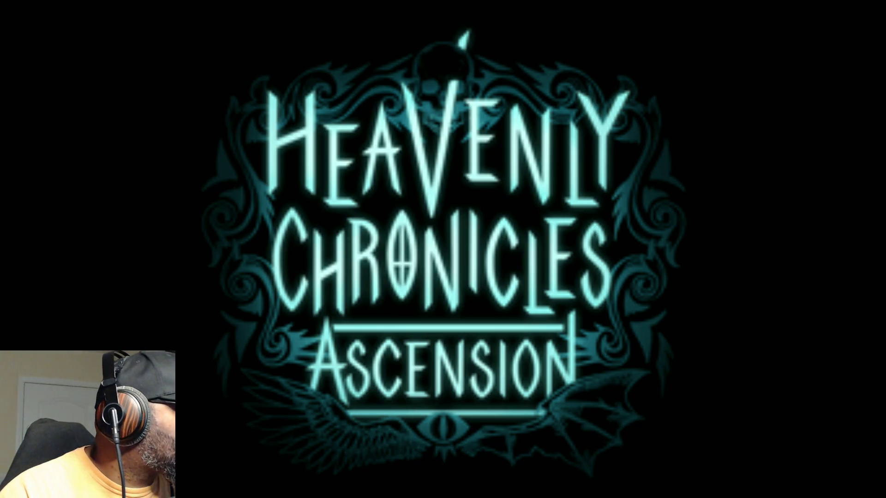
{"action": "key", "text": "alt+Tab"}
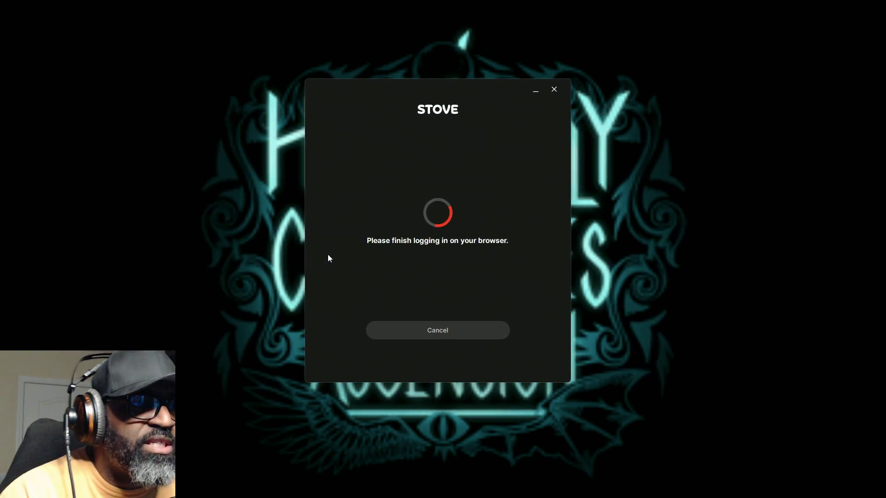
Step: Bring the STOVE launcher forward briefly, then leave only the game title screen showing
{"action": "left_click", "coordinate": [533, 89]}
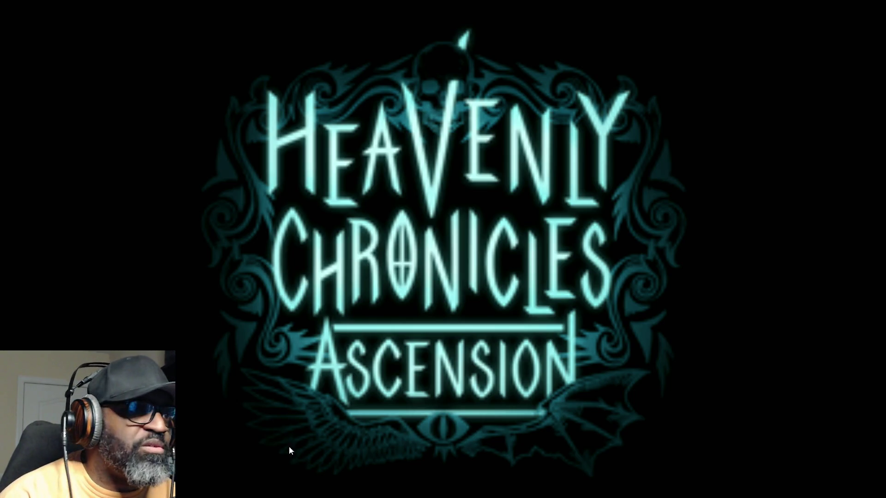
{"action": "key", "text": "alt+Tab"}
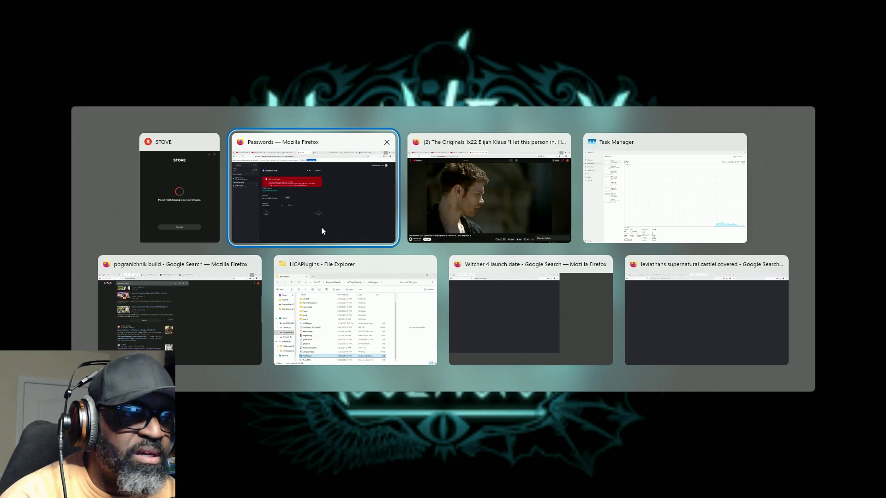
{"action": "key", "text": "Escape"}
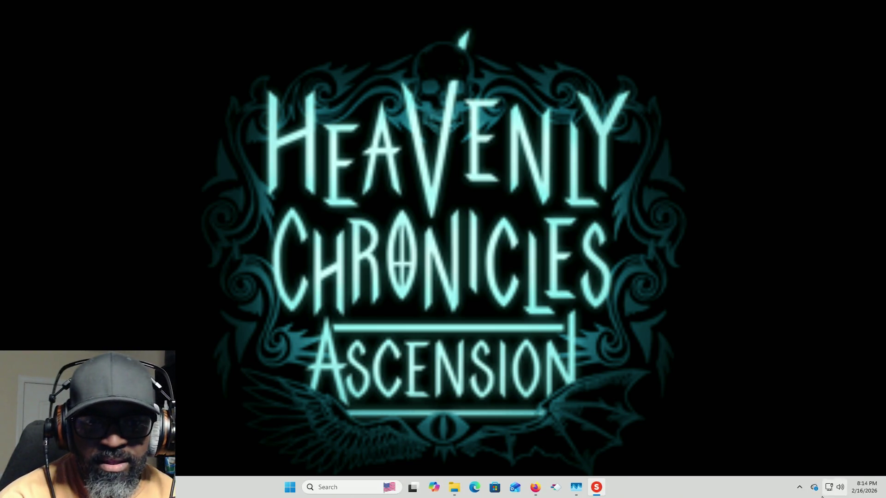
Step: Open STOVE from the hidden tray apps, answer the permission prompt and launch Epic Seven
{"action": "left_click", "coordinate": [799, 487]}
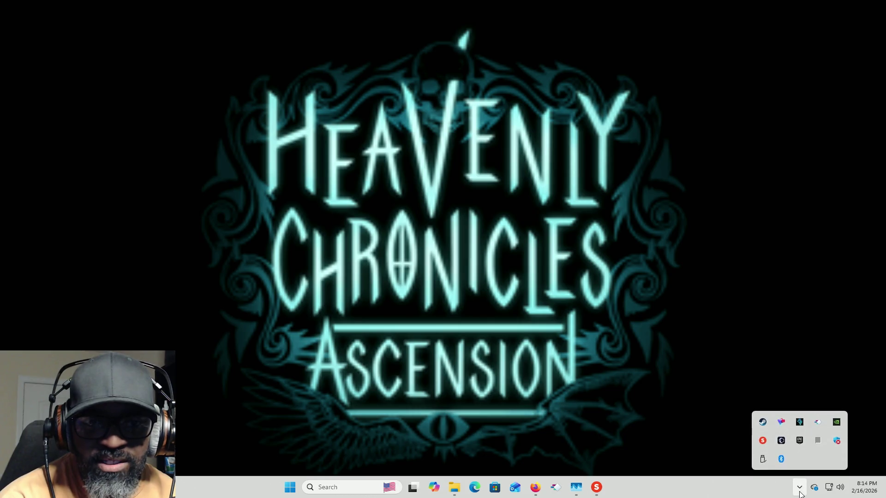
{"action": "left_click", "coordinate": [763, 442]}
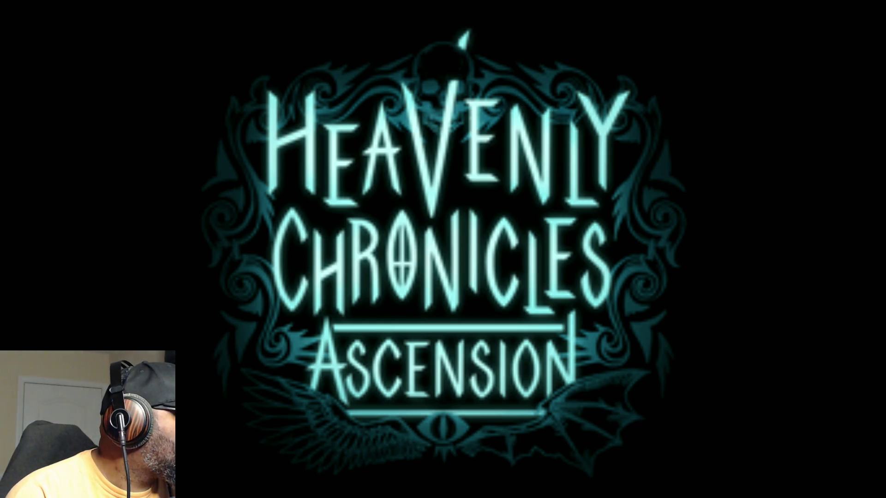
{"action": "key", "text": "alt+Tab"}
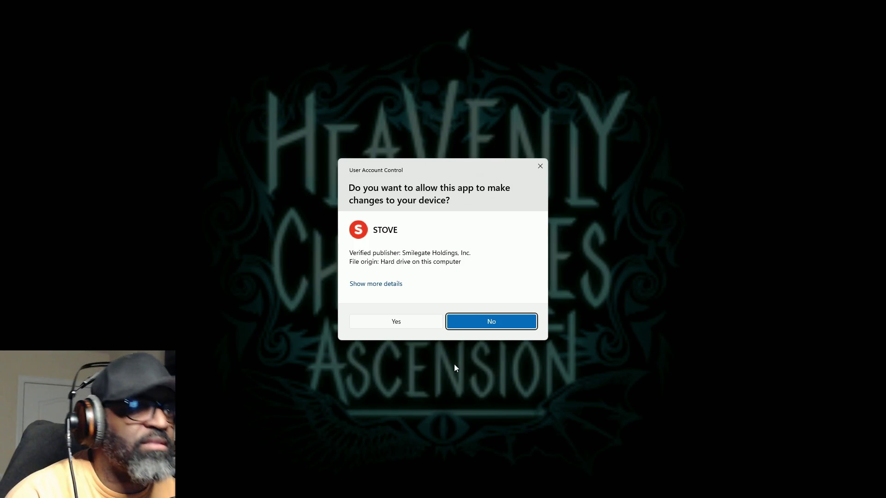
{"action": "left_click", "coordinate": [397, 321]}
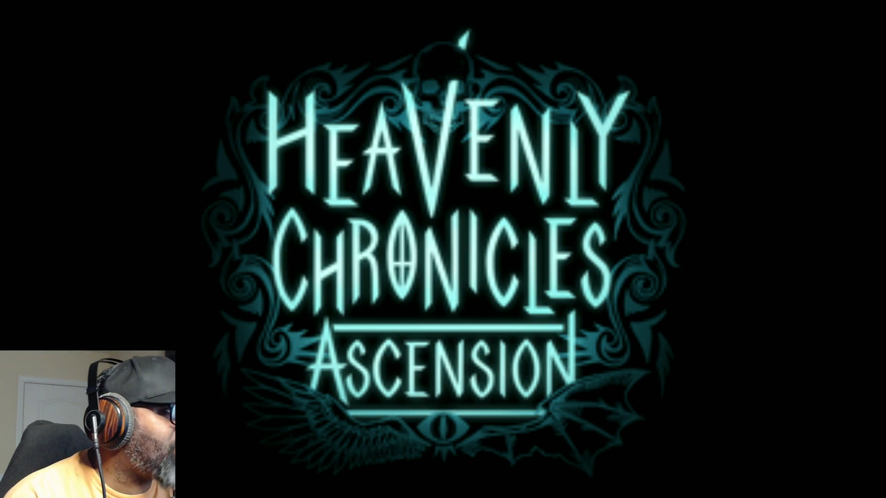
{"action": "key", "text": "alt+Tab"}
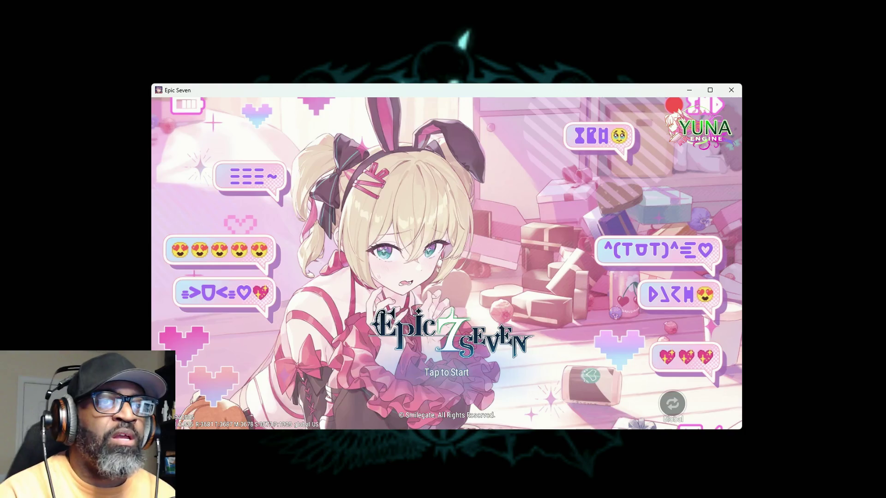
Step: Maximize the game window and compare the current and next Mystic Summon lineups
{"action": "left_click", "coordinate": [710, 89]}
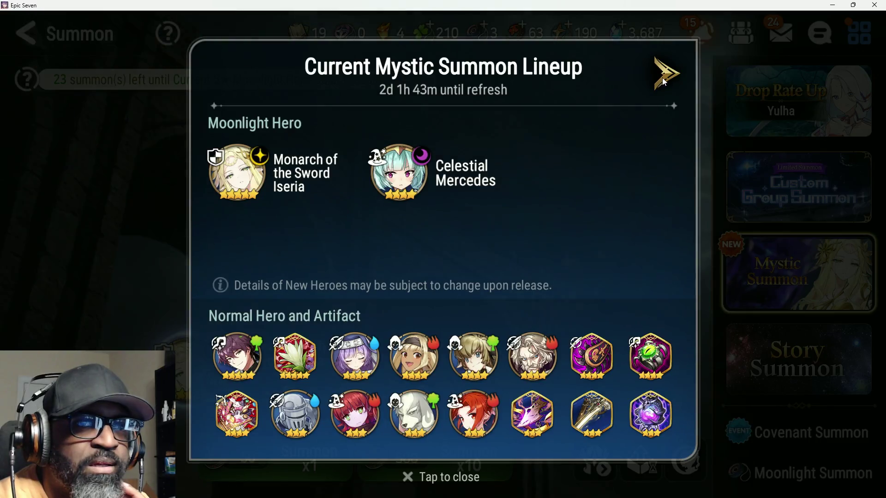
{"action": "left_click", "coordinate": [664, 76]}
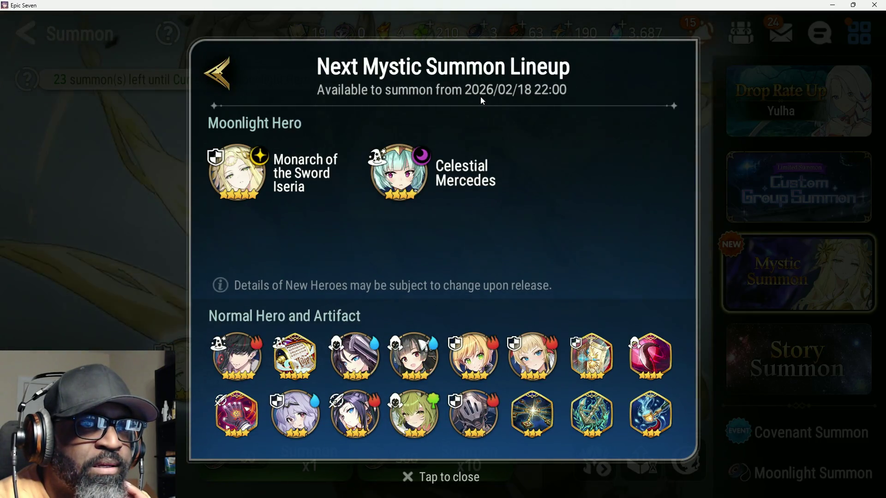
{"action": "left_click", "coordinate": [180, 125]}
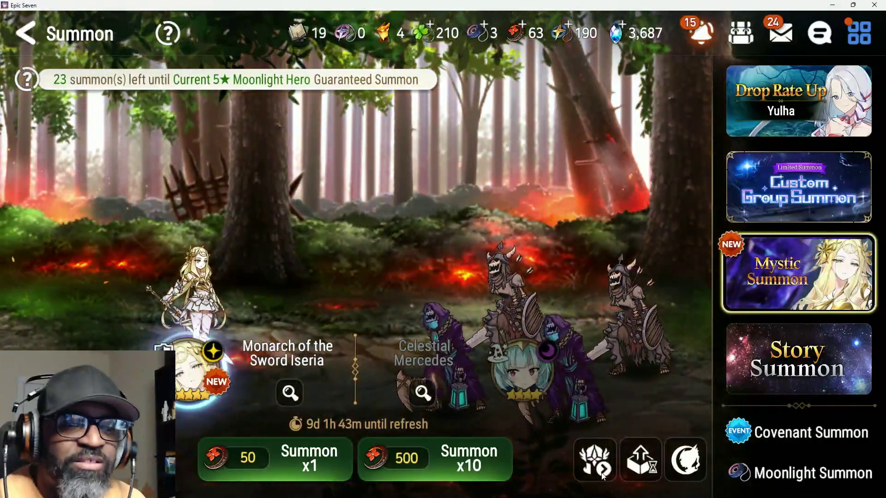
{"action": "left_click", "coordinate": [556, 349]}
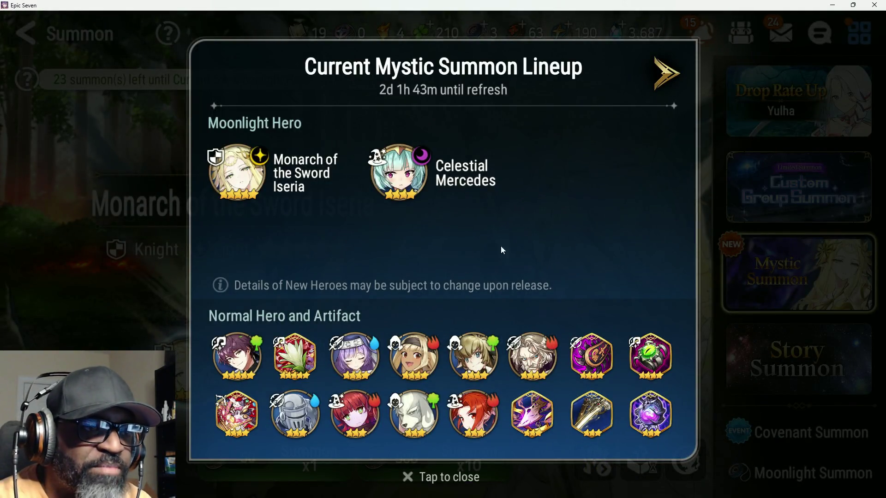
{"action": "left_click", "coordinate": [664, 75]}
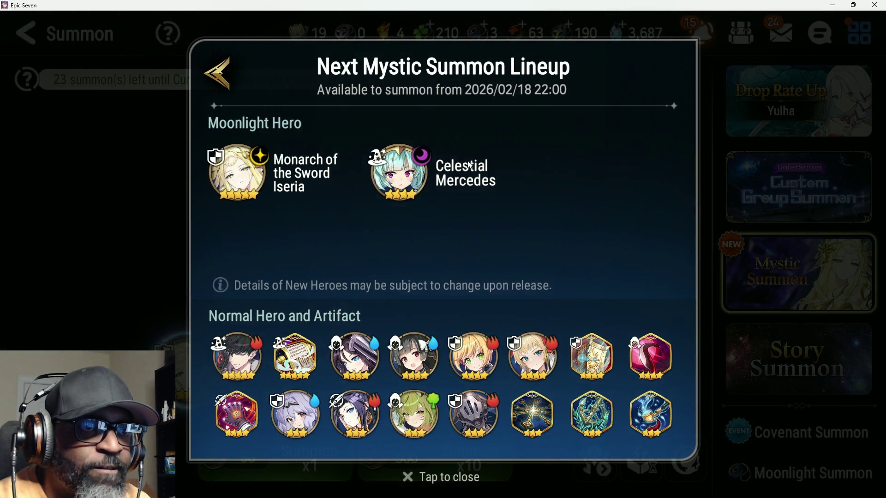
{"action": "left_click", "coordinate": [228, 90]}
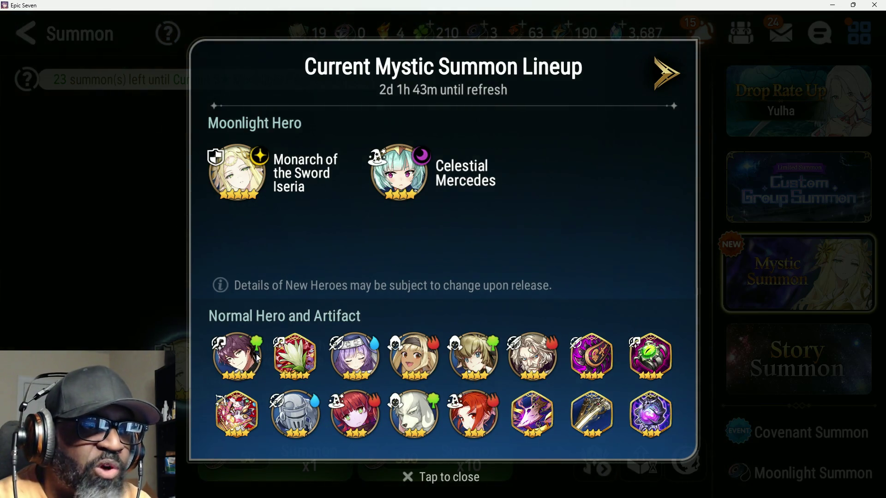
{"action": "left_click", "coordinate": [664, 74]}
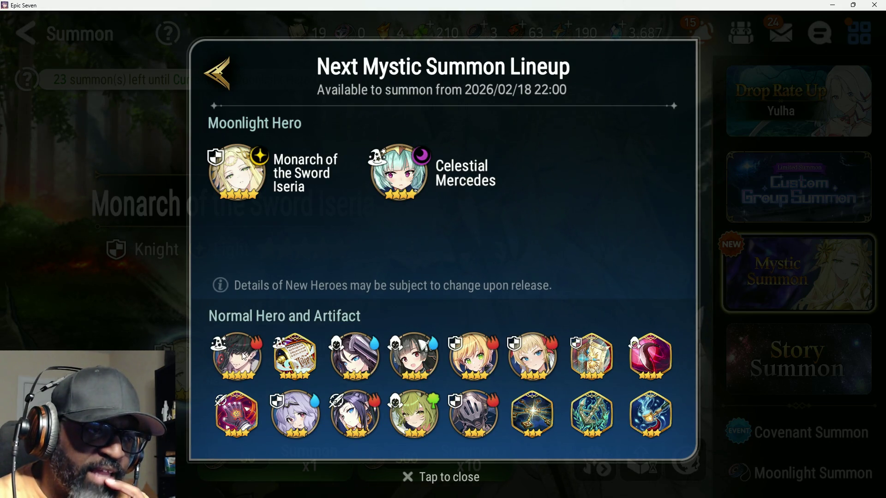
Step: Inspect Kawerik's hero details and Memory Imprint effect, then close the Next Mystic Summon lineup
{"action": "left_click", "coordinate": [239, 362]}
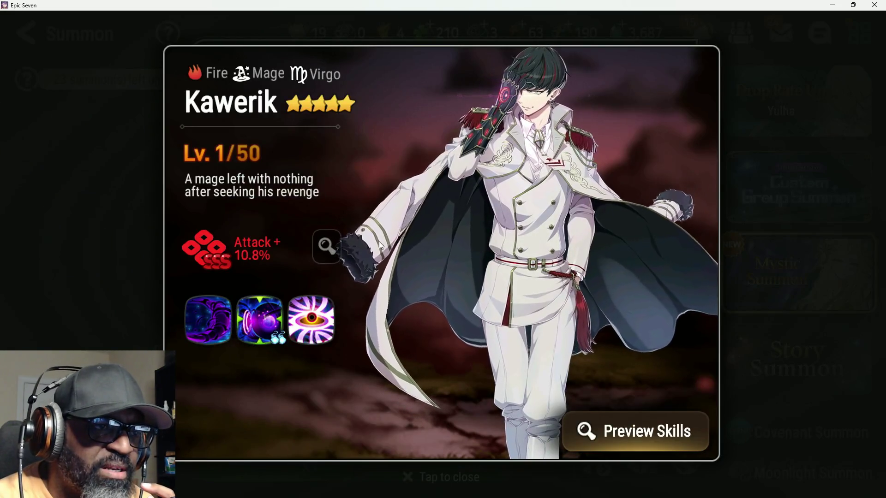
{"action": "left_click", "coordinate": [327, 247]}
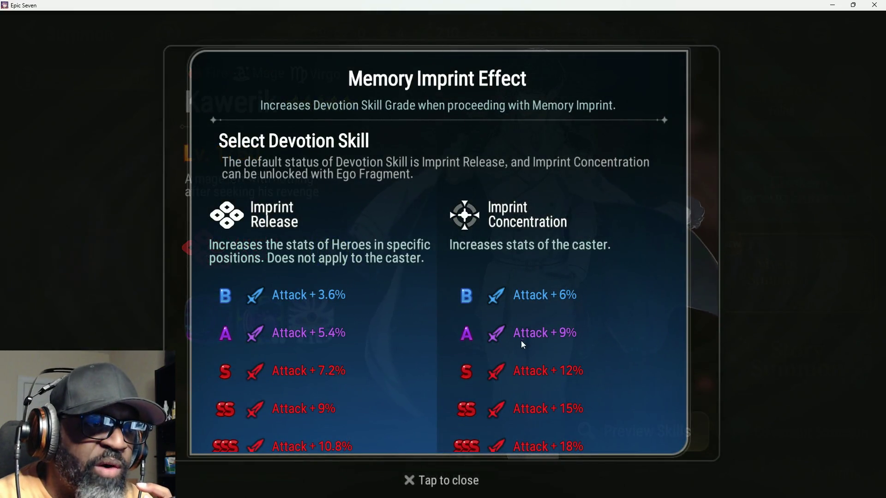
{"action": "left_click", "coordinate": [697, 165]}
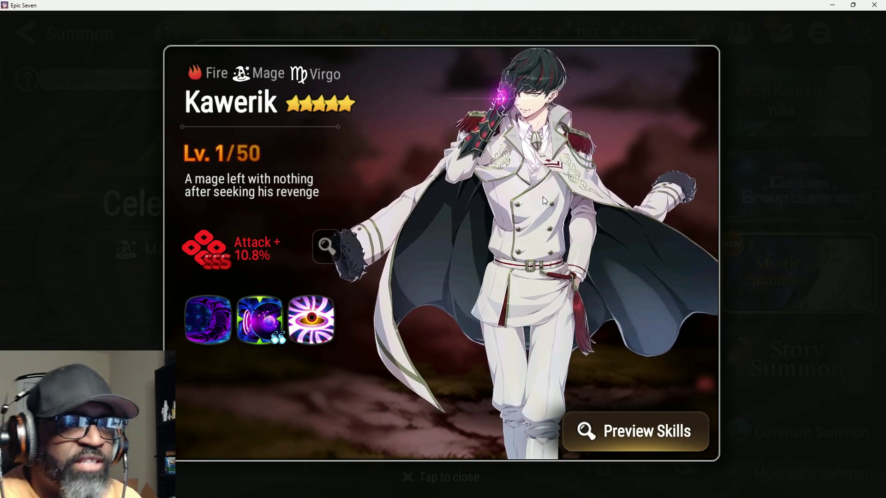
{"action": "left_click", "coordinate": [728, 178]}
{"action": "left_click", "coordinate": [574, 180]}
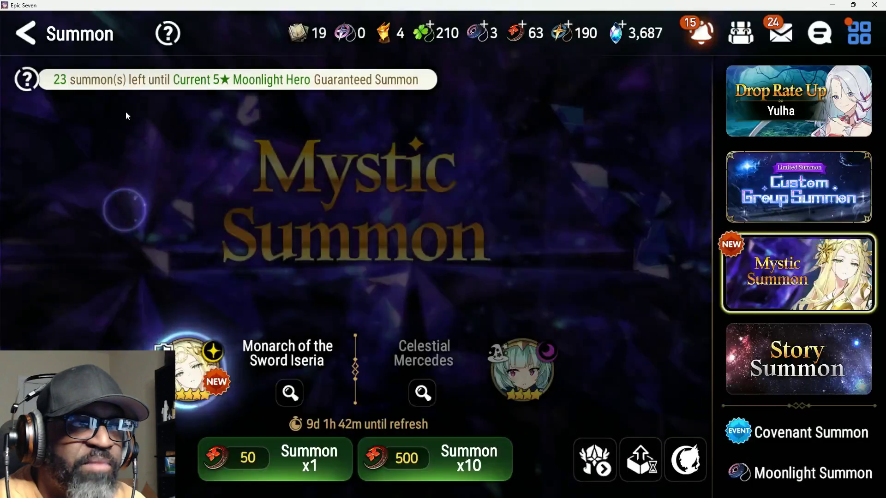
Step: Dismiss every pending notification, ending with Otherworld Breach, then open the gift Mailbox
{"action": "left_click", "coordinate": [696, 36]}
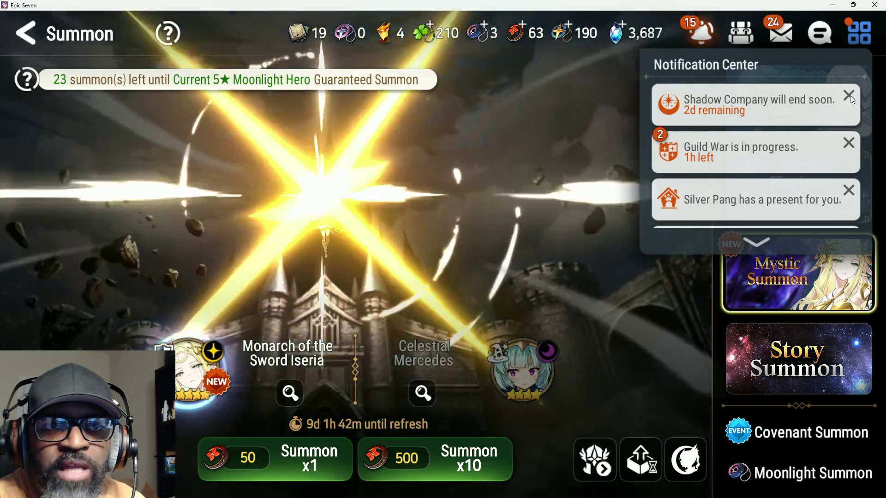
{"action": "left_click", "coordinate": [849, 96]}
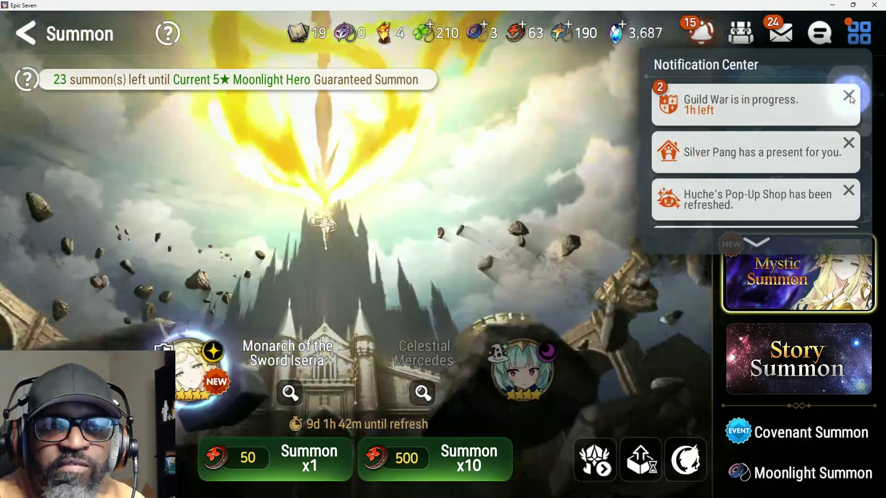
{"action": "left_click", "coordinate": [850, 96]}
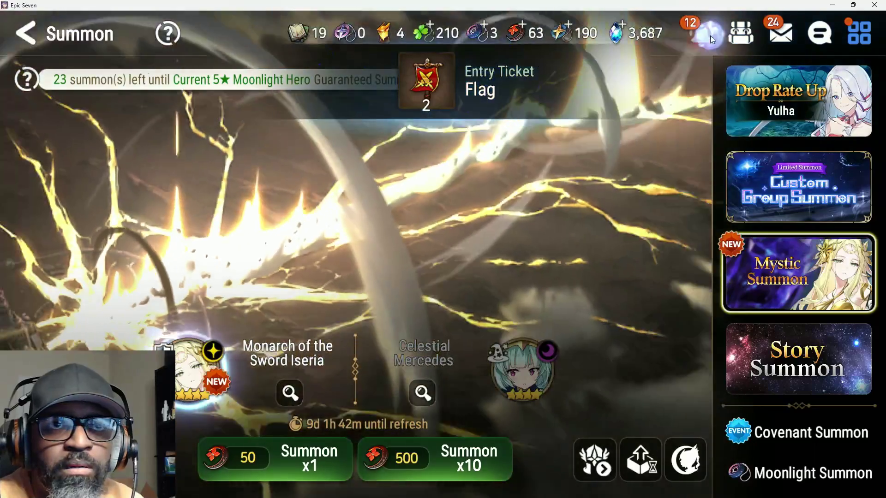
{"action": "left_click", "coordinate": [708, 34]}
{"action": "left_click", "coordinate": [850, 96]}
{"action": "left_click", "coordinate": [849, 95]}
{"action": "left_click", "coordinate": [849, 96]}
{"action": "left_click", "coordinate": [850, 96]}
{"action": "left_click", "coordinate": [849, 95]}
{"action": "left_click", "coordinate": [851, 97]}
{"action": "left_click", "coordinate": [851, 97]}
{"action": "left_click", "coordinate": [851, 97]}
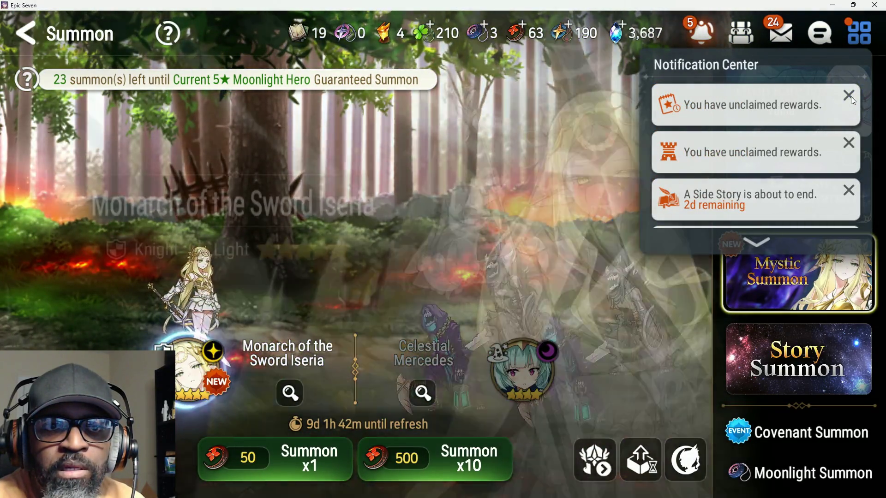
{"action": "left_click", "coordinate": [851, 97]}
{"action": "left_click", "coordinate": [851, 96]}
{"action": "left_click", "coordinate": [851, 97]}
{"action": "left_click", "coordinate": [851, 97]}
{"action": "left_click", "coordinate": [851, 98]}
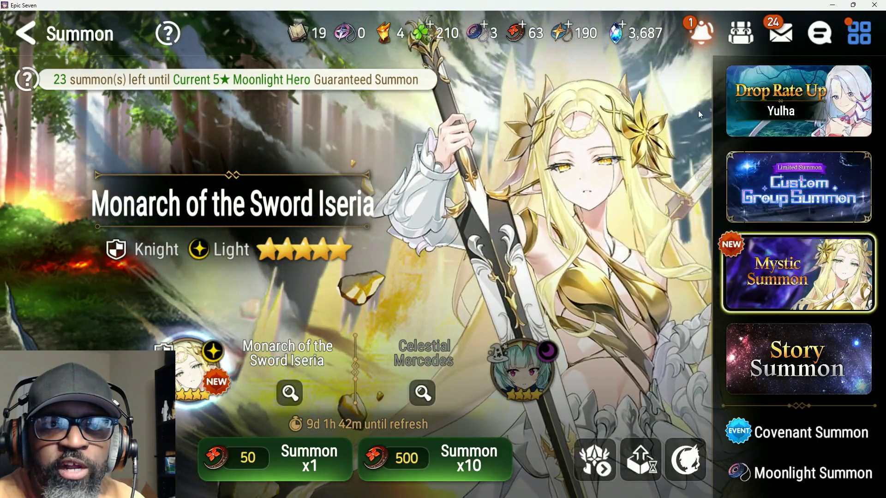
{"action": "left_click", "coordinate": [774, 44]}
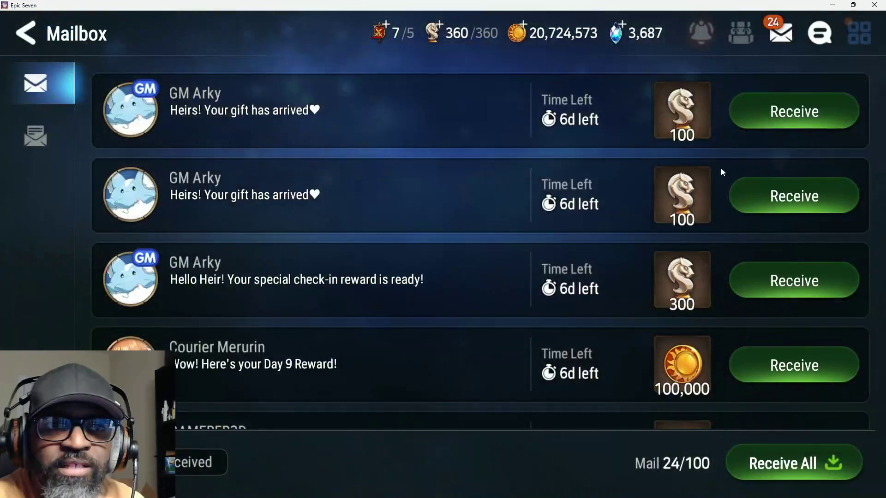
Step: Claim the 100,000 gold, guild treasure chest and New League Begins mail rewards, hiding the browser popup
{"action": "left_click", "coordinate": [749, 375]}
{"action": "left_click", "coordinate": [826, 360]}
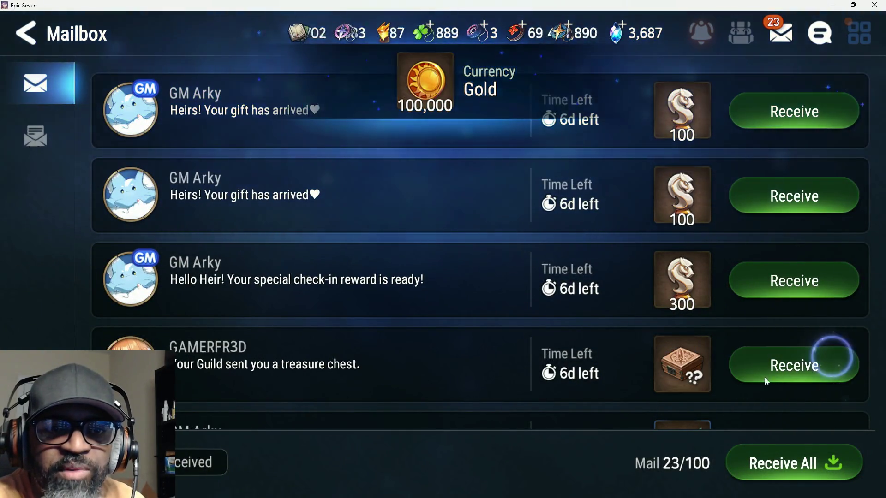
{"action": "left_click", "coordinate": [806, 368]}
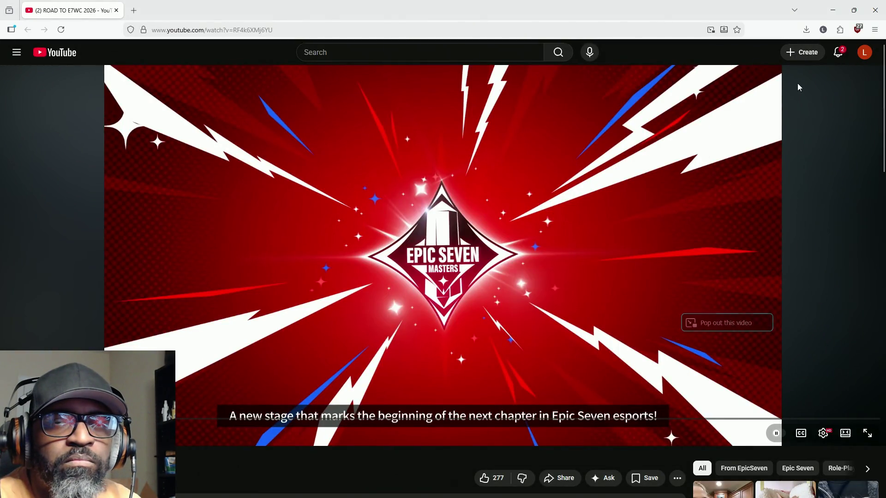
{"action": "left_click_drag", "start_coordinate": [530, 8], "coordinate": [403, 56]}
{"action": "left_click", "coordinate": [403, 37]}
{"action": "left_click", "coordinate": [524, 391]}
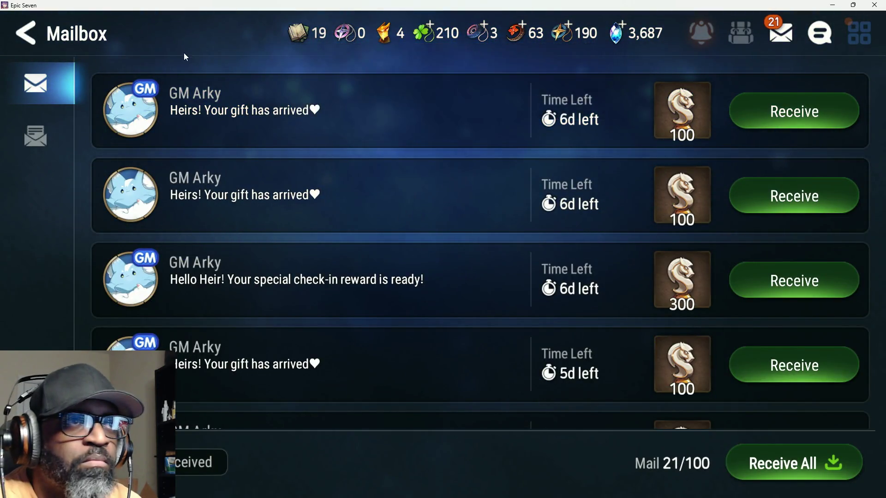
Step: Claim the two Entry Ticket Energy mails at the bottom and leave the Mailbox
{"action": "scroll", "coordinate": [411, 114], "scroll_direction": "down", "scroll_amount": 10}
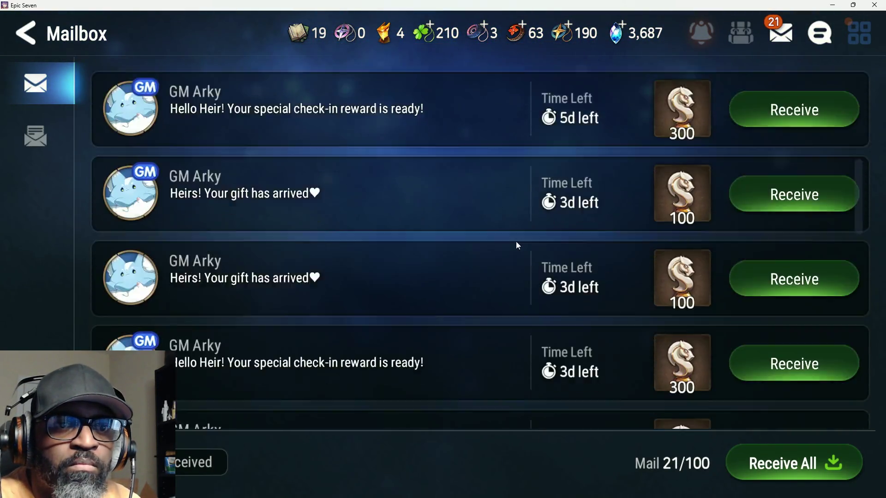
{"action": "scroll", "coordinate": [652, 313], "scroll_direction": "down", "scroll_amount": 5}
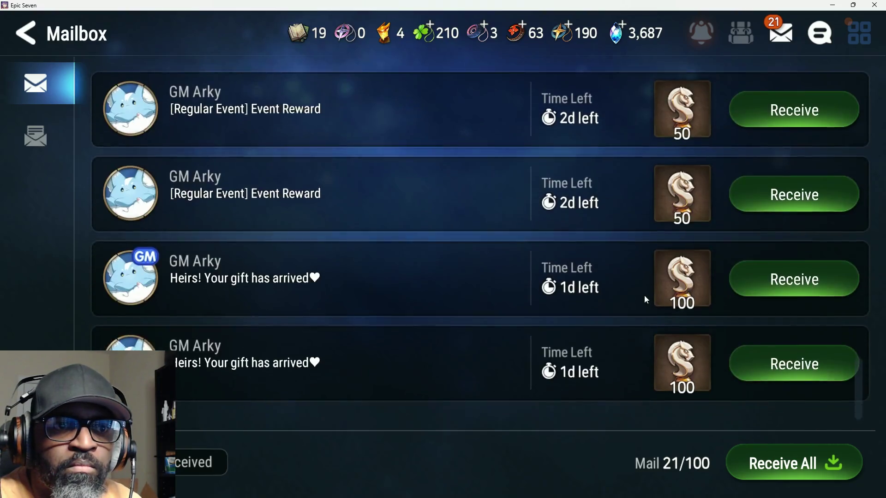
{"action": "left_click", "coordinate": [816, 391]}
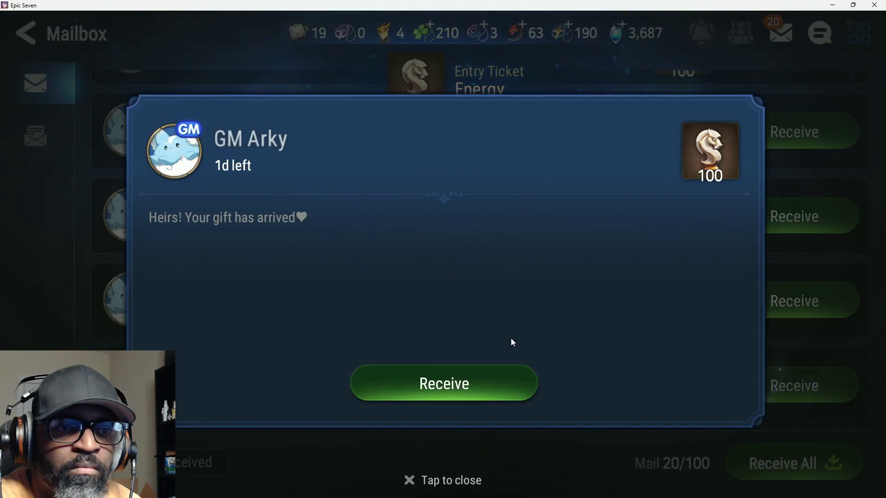
{"action": "left_click", "coordinate": [498, 339]}
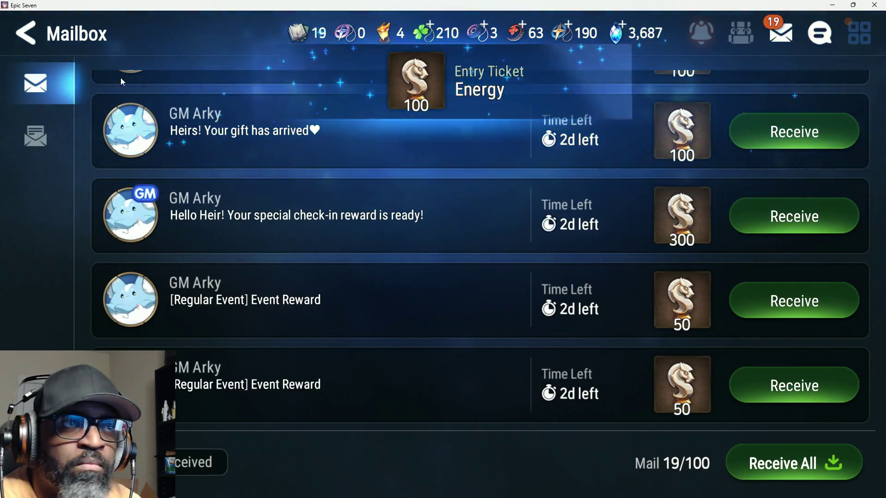
{"action": "left_click", "coordinate": [34, 42]}
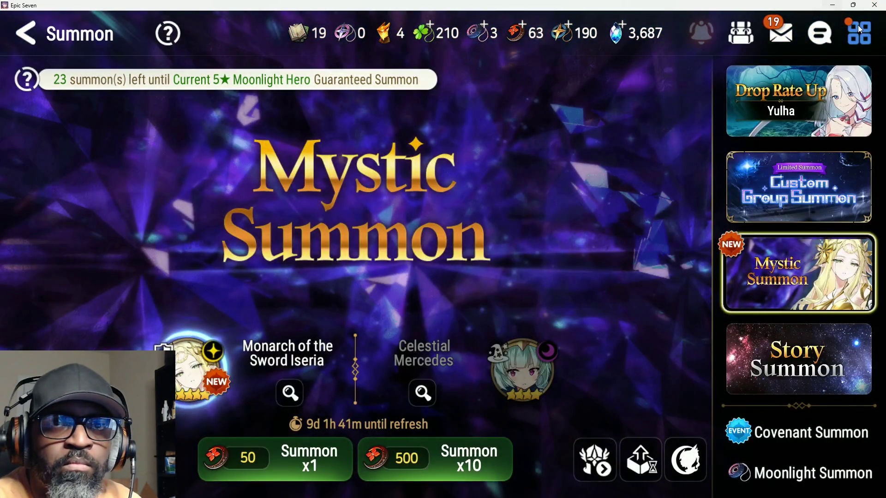
Step: Return from the Summon screen to the main lobby through the game menu
{"action": "left_click", "coordinate": [859, 28]}
{"action": "left_click", "coordinate": [836, 411]}
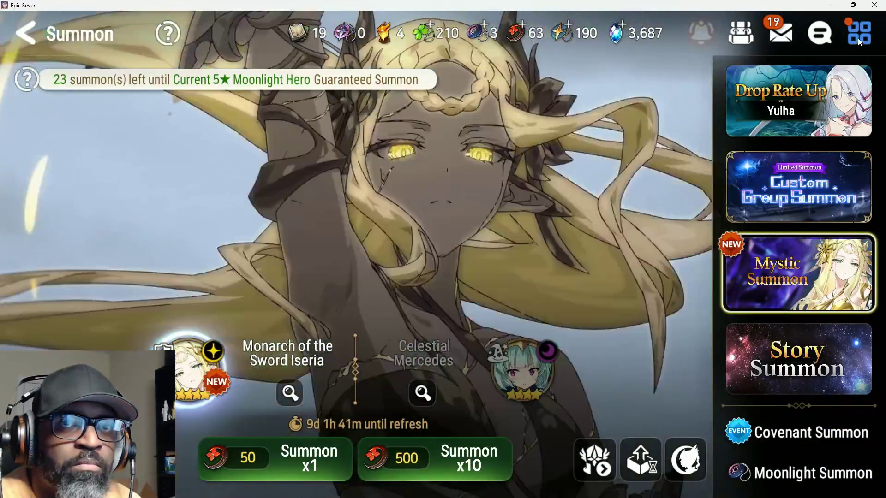
{"action": "left_click", "coordinate": [859, 34]}
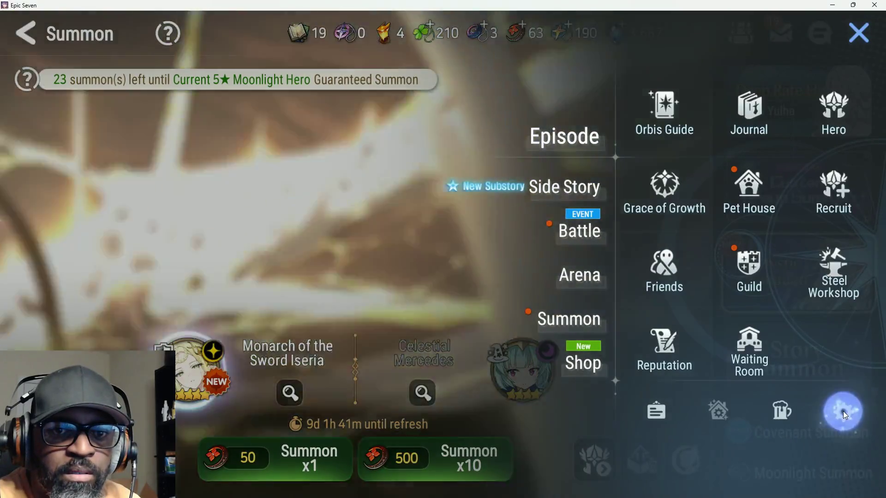
{"action": "left_click", "coordinate": [843, 411]}
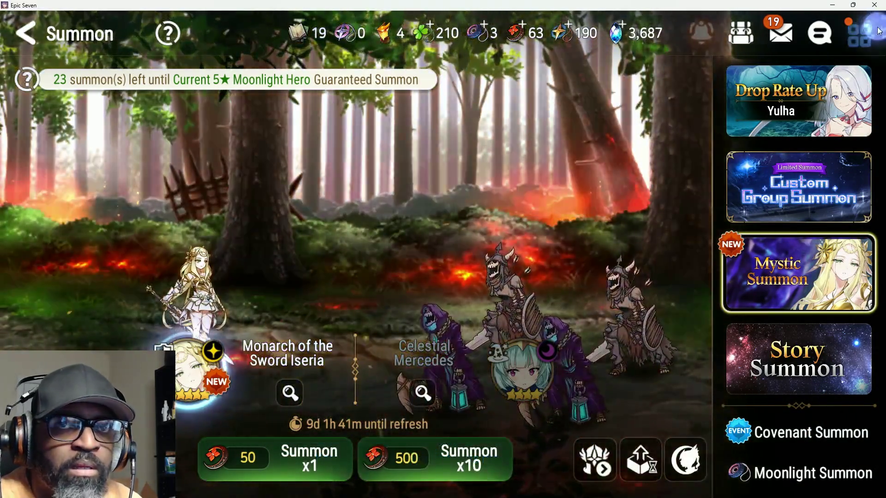
{"action": "left_click", "coordinate": [858, 35]}
{"action": "left_click", "coordinate": [781, 409]}
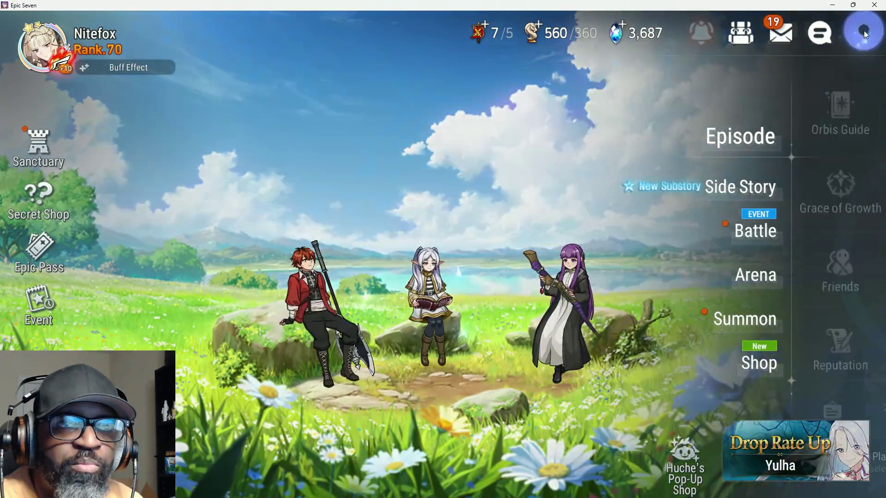
Step: Mute Master Volume in the Settings Volume section and switch to the YouTube video
{"action": "left_click", "coordinate": [863, 30]}
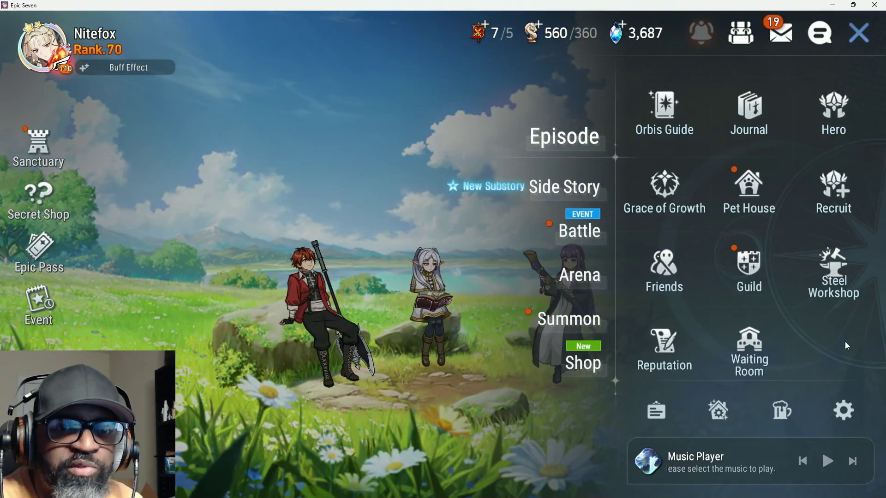
{"action": "left_click", "coordinate": [843, 409]}
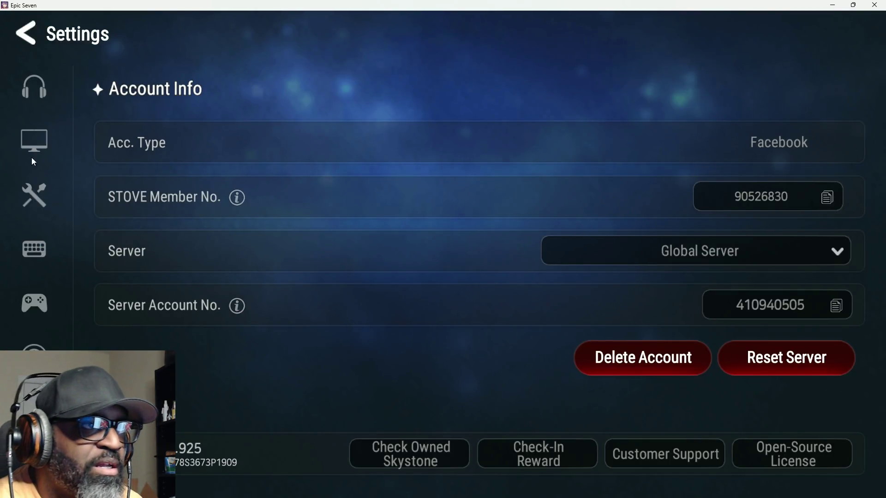
{"action": "left_click", "coordinate": [34, 87]}
{"action": "left_click", "coordinate": [833, 142]}
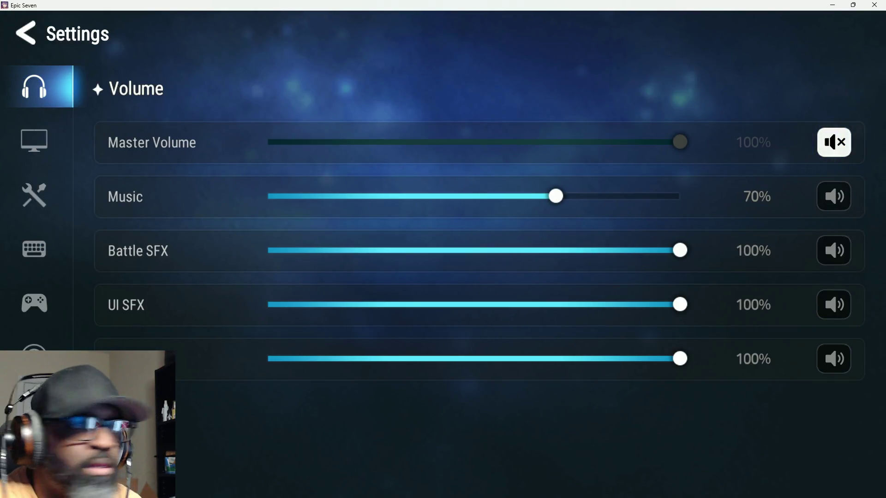
{"action": "key", "text": "alt+Tab"}
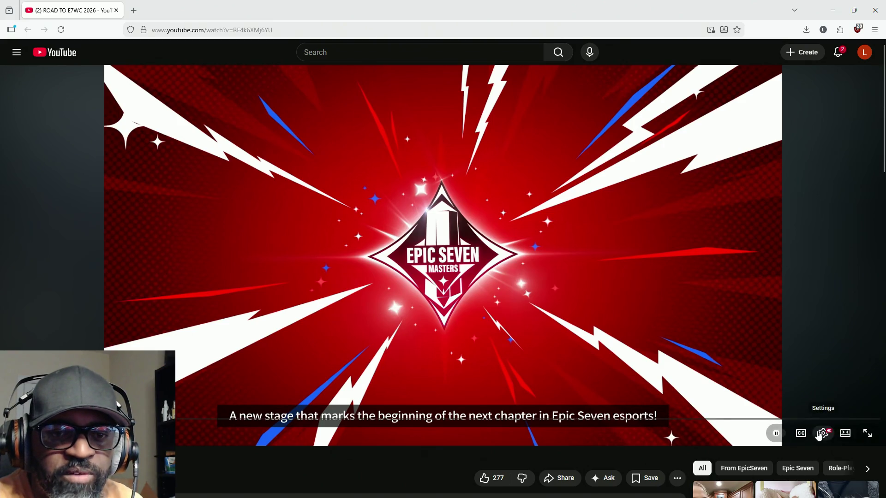
Step: Set the video quality to 1080p, resume playback and turn on English captions
{"action": "left_click", "coordinate": [823, 433]}
{"action": "left_click", "coordinate": [853, 403]}
{"action": "left_click", "coordinate": [793, 269]}
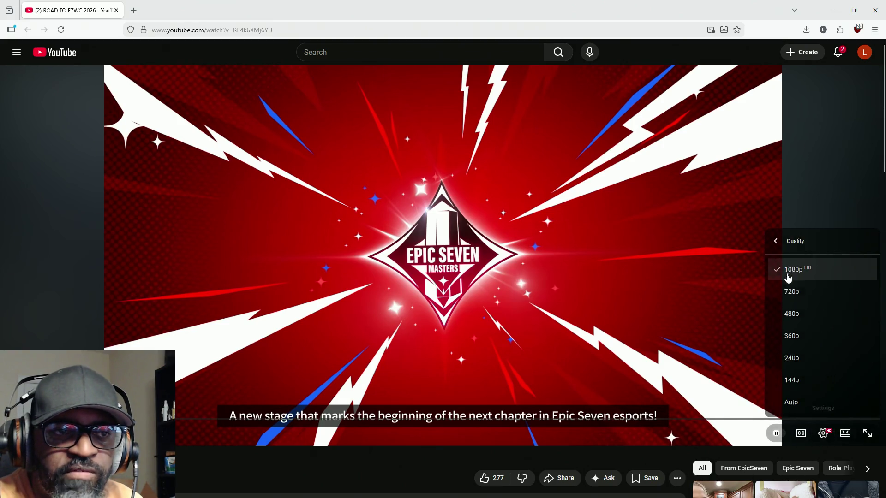
{"action": "left_click", "coordinate": [226, 286]}
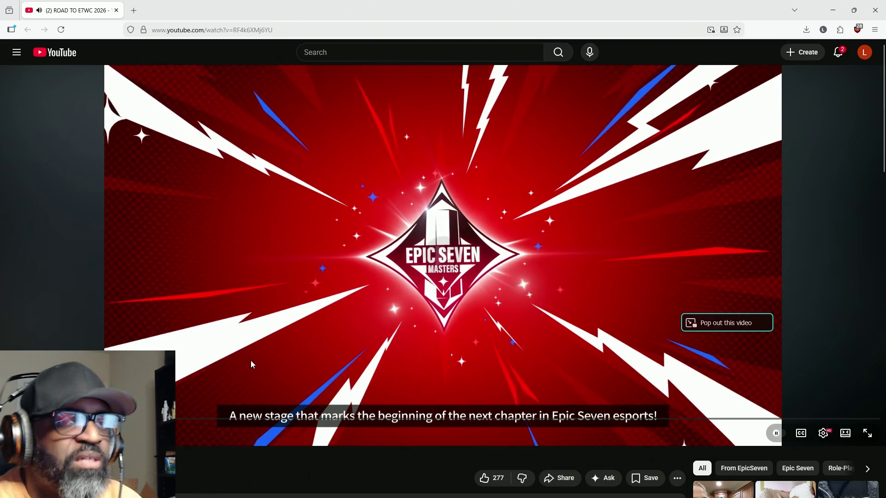
{"action": "mouse_move", "coordinate": [350, 495]}
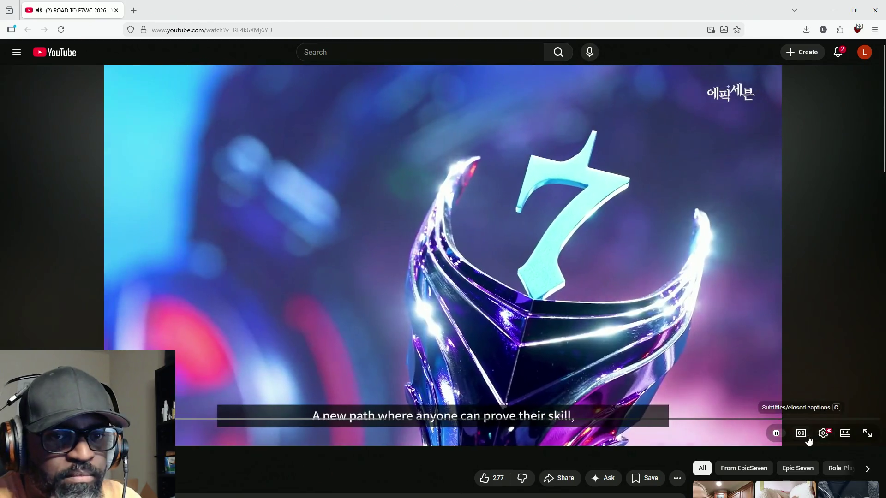
{"action": "left_click", "coordinate": [800, 434]}
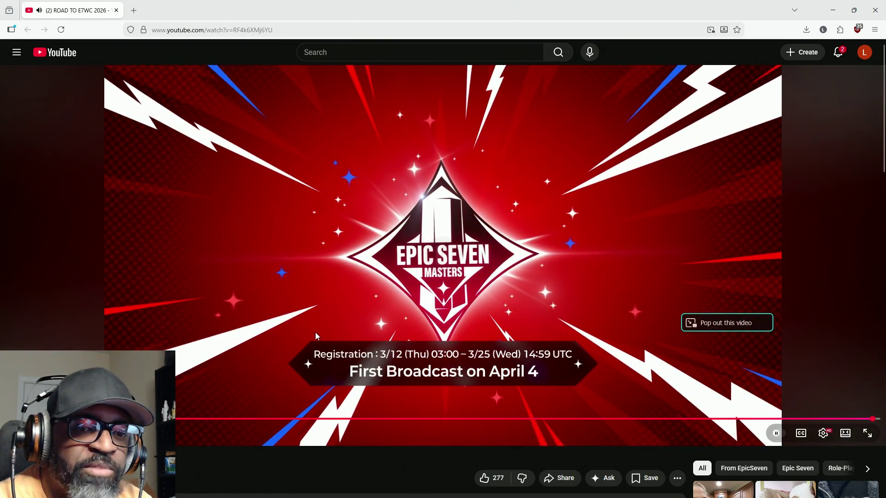
Step: Read through the ROAD TO E7WC 2026 comments, then close the YouTube video
{"action": "scroll", "coordinate": [315, 334], "scroll_direction": "down", "scroll_amount": 2}
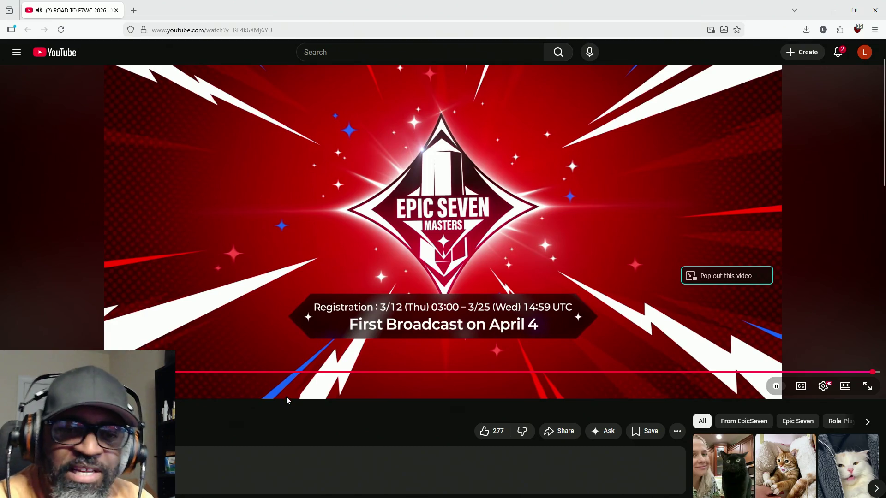
{"action": "scroll", "coordinate": [286, 397], "scroll_direction": "down", "scroll_amount": 2}
{"action": "scroll", "coordinate": [286, 399], "scroll_direction": "down", "scroll_amount": 3}
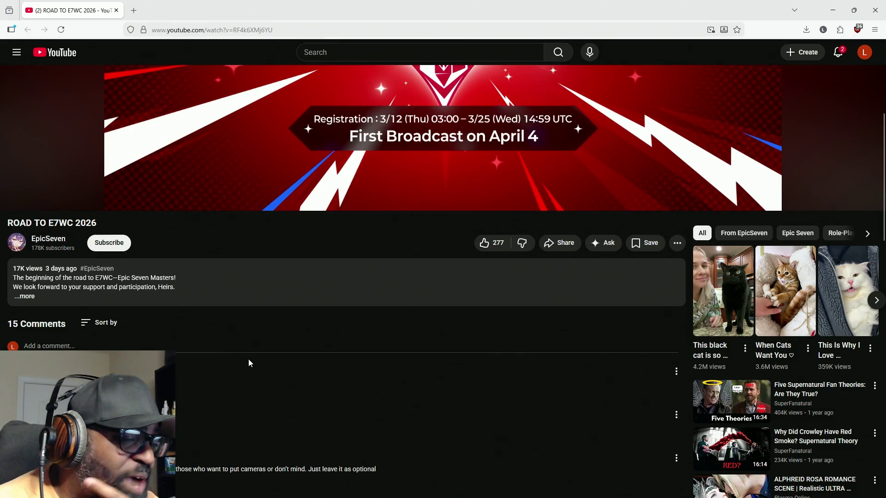
{"action": "scroll", "coordinate": [248, 359], "scroll_direction": "down", "scroll_amount": 2}
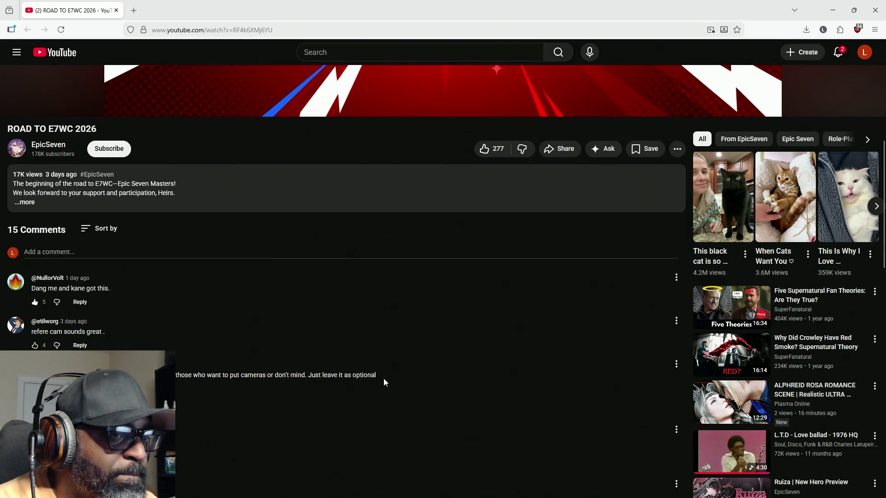
{"action": "scroll", "coordinate": [384, 382], "scroll_direction": "down", "scroll_amount": 3}
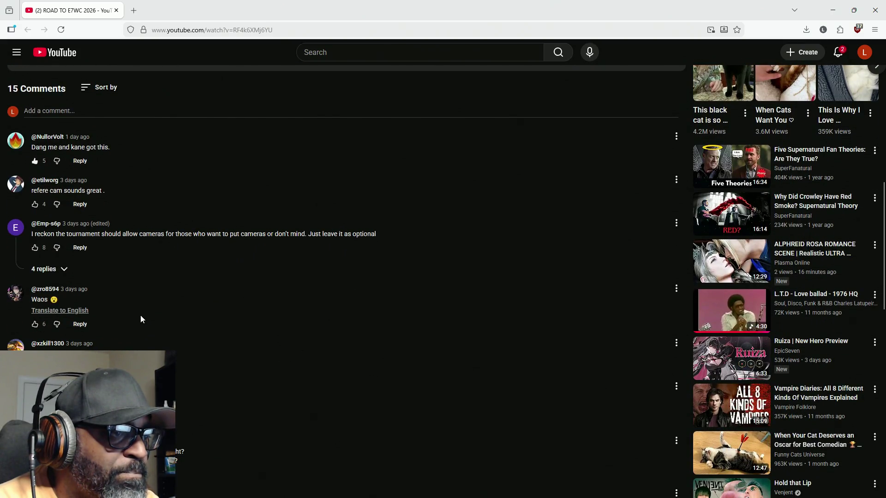
{"action": "scroll", "coordinate": [140, 339], "scroll_direction": "down", "scroll_amount": 2}
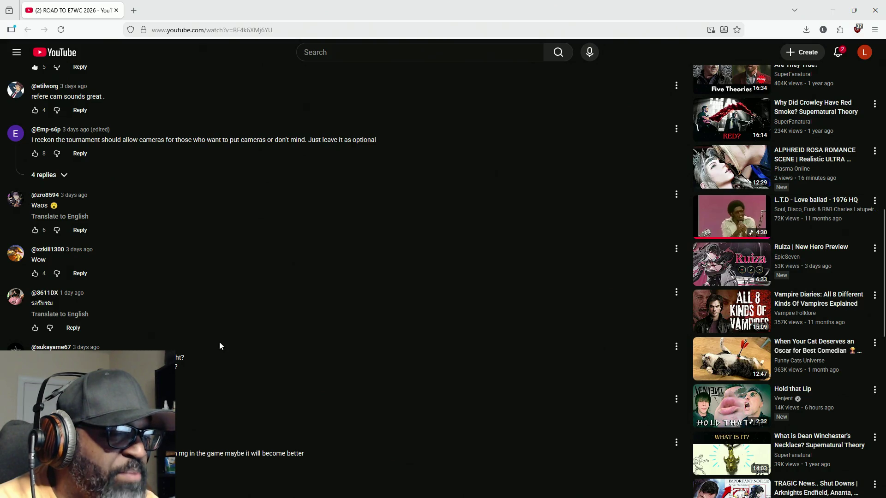
{"action": "scroll", "coordinate": [300, 358], "scroll_direction": "down", "scroll_amount": 4}
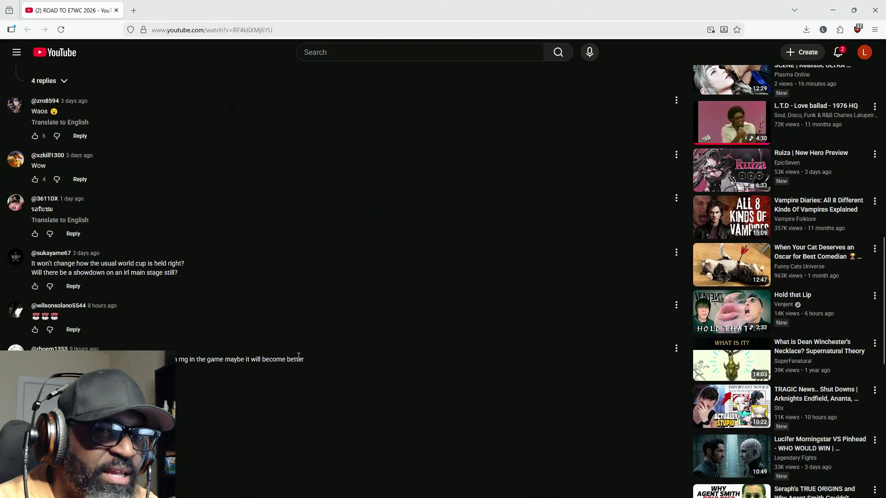
{"action": "scroll", "coordinate": [312, 245], "scroll_direction": "up", "scroll_amount": 5}
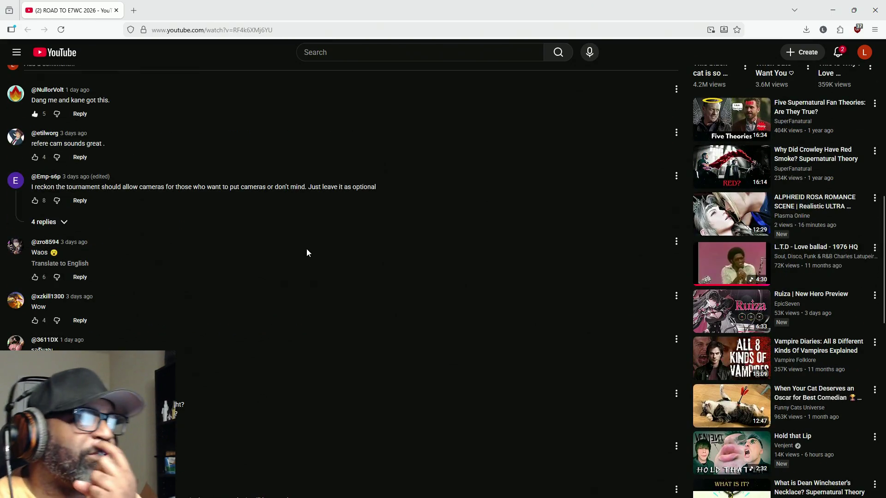
{"action": "left_click", "coordinate": [116, 10]}
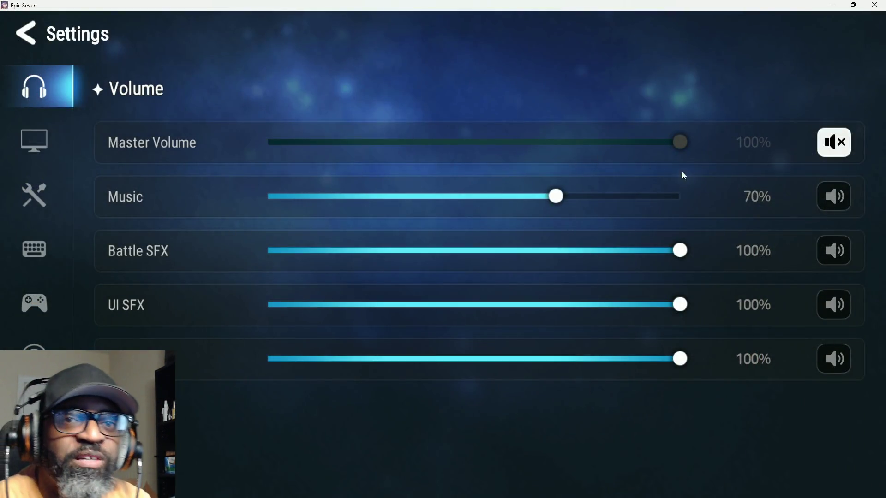
Step: Unmute the master volume and collect the Penguin Nest and Spirit Well rewards in the Forest of Souls
{"action": "left_click", "coordinate": [835, 152]}
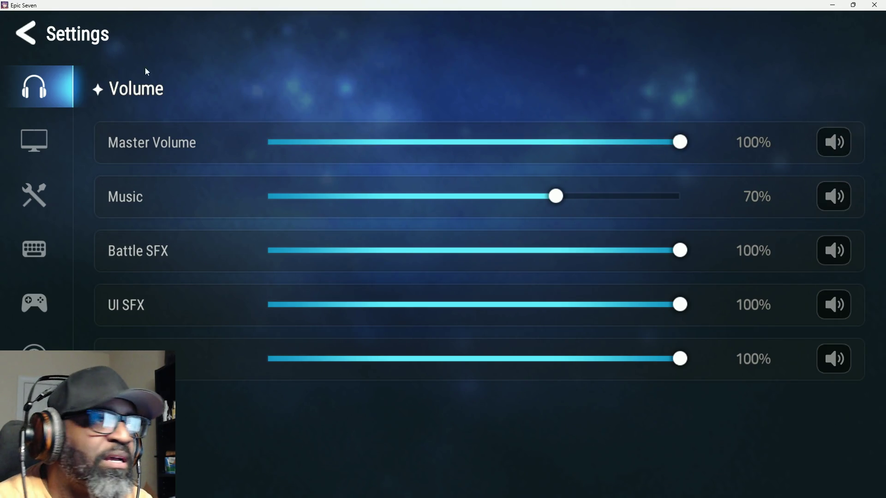
{"action": "left_click", "coordinate": [42, 36]}
{"action": "left_click", "coordinate": [32, 152]}
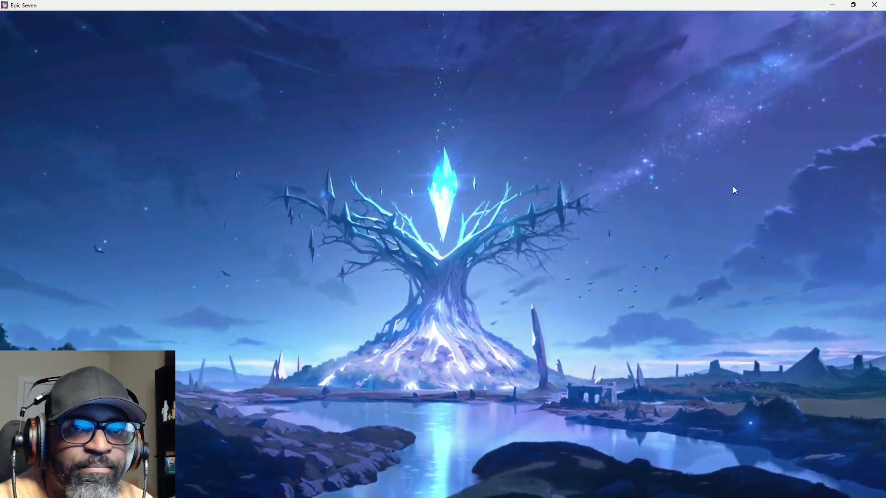
{"action": "left_click", "coordinate": [791, 136]}
{"action": "left_click", "coordinate": [728, 183]}
{"action": "left_click", "coordinate": [485, 364]}
{"action": "left_click", "coordinate": [687, 268]}
{"action": "left_click", "coordinate": [567, 392]}
Step: Use the free Pet House adoption, then head back to the Sanctuary
{"action": "left_click", "coordinate": [859, 33]}
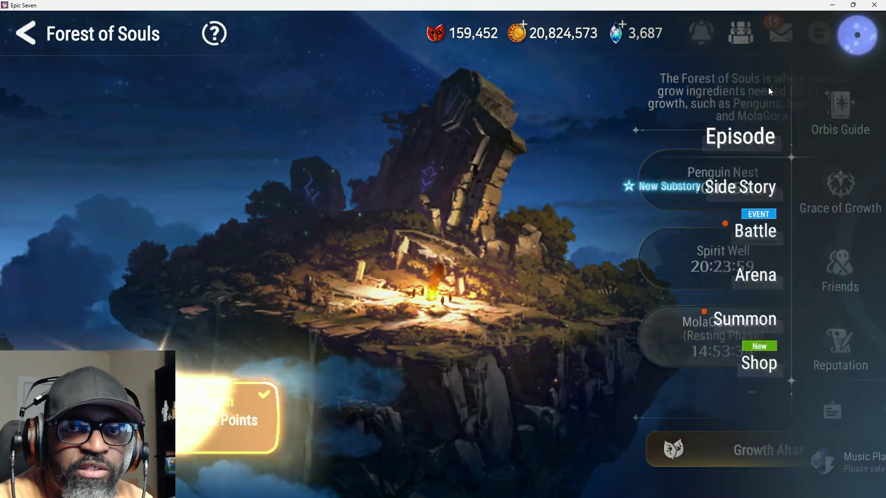
{"action": "left_click", "coordinate": [739, 198]}
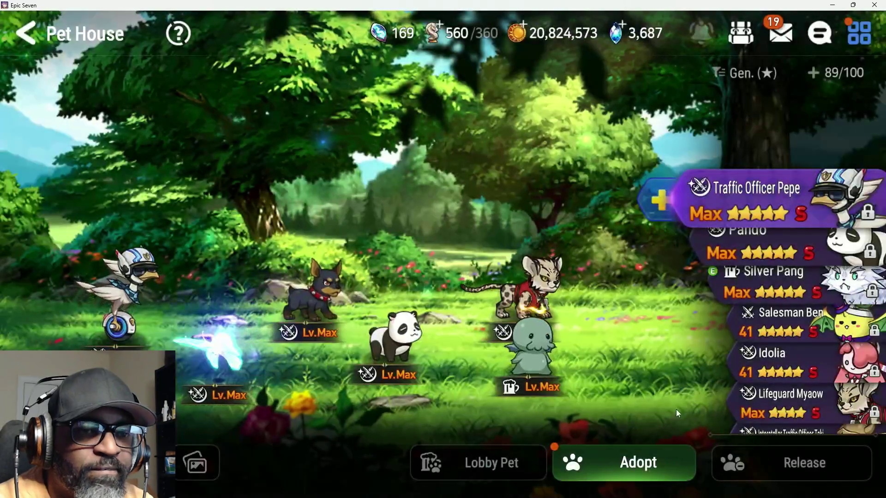
{"action": "left_click", "coordinate": [671, 463]}
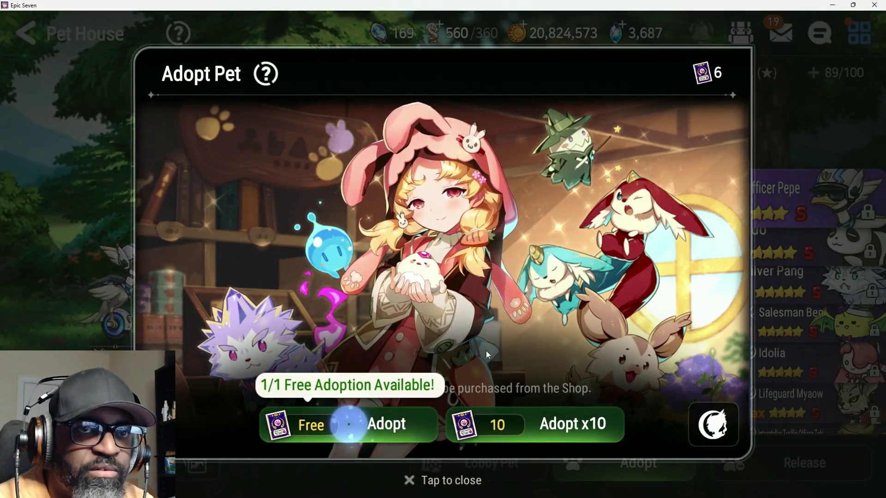
{"action": "left_click", "coordinate": [797, 152]}
{"action": "left_click", "coordinate": [870, 79]}
{"action": "left_click", "coordinate": [871, 42]}
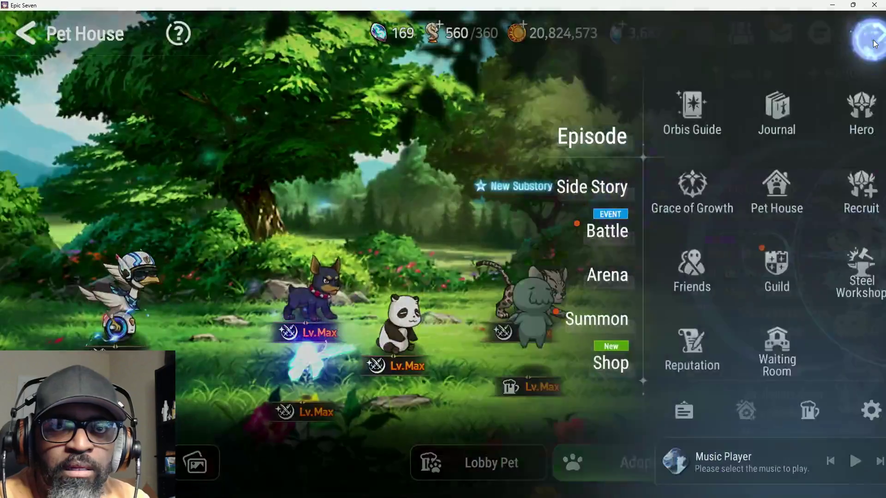
{"action": "left_click", "coordinate": [772, 413]}
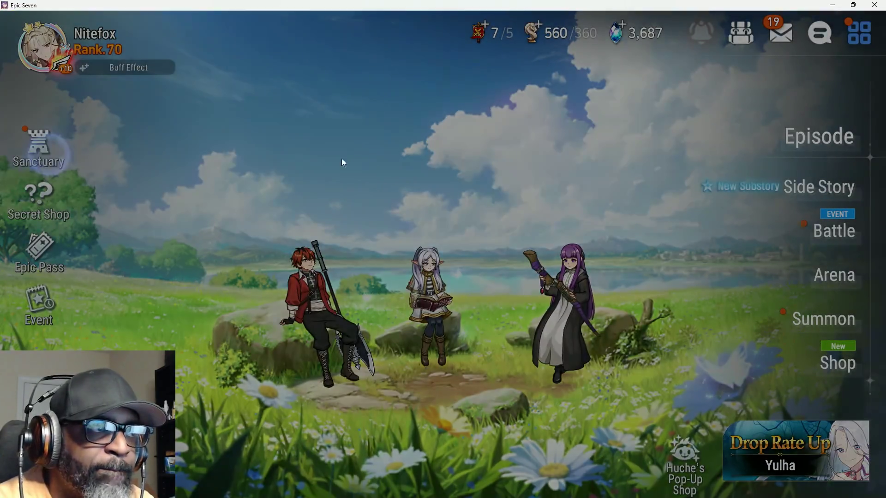
{"action": "left_click", "coordinate": [720, 230]}
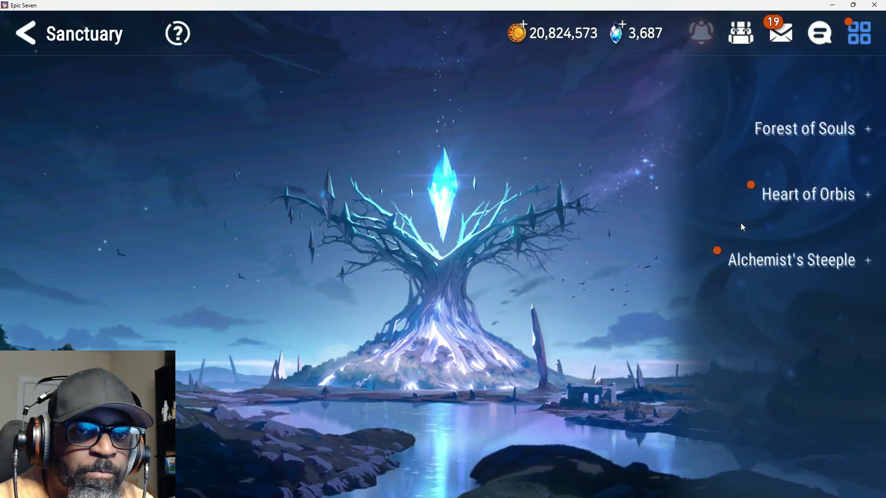
Step: Open the Heart of Orbis and run four purifications, keeping one high-grade result
{"action": "left_click", "coordinate": [775, 194]}
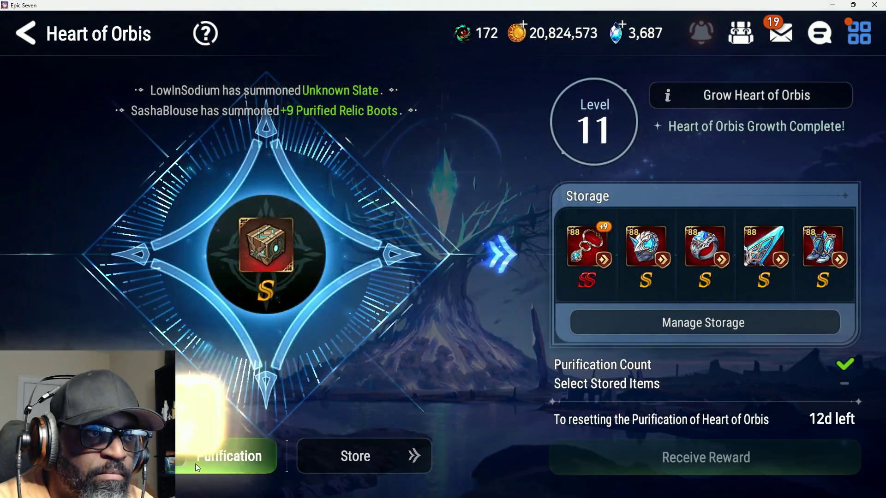
{"action": "left_click", "coordinate": [195, 463]}
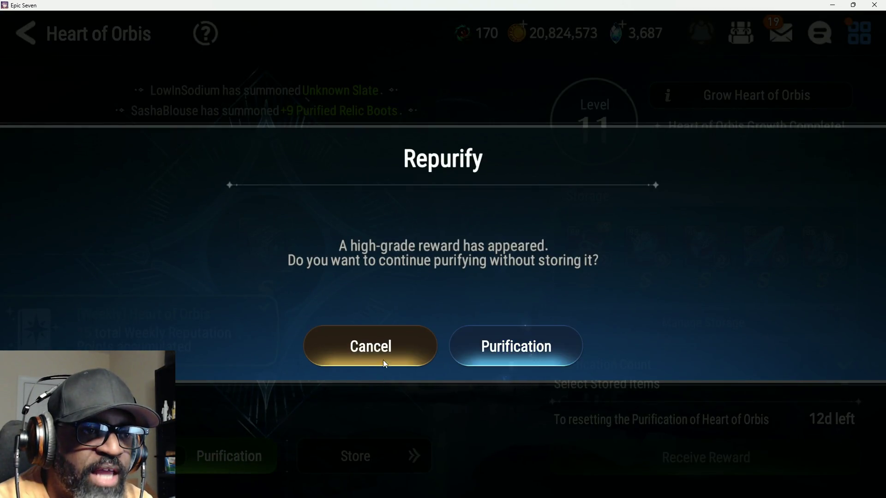
{"action": "left_click", "coordinate": [486, 348]}
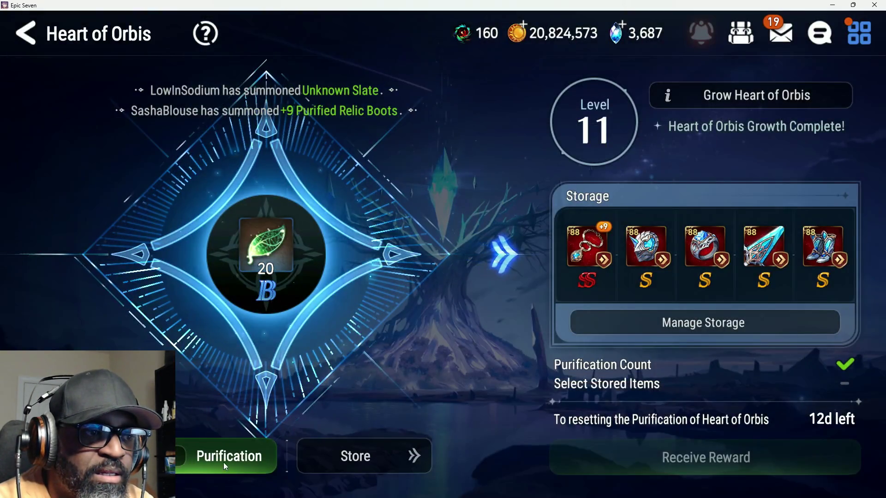
{"action": "left_click", "coordinate": [230, 459]}
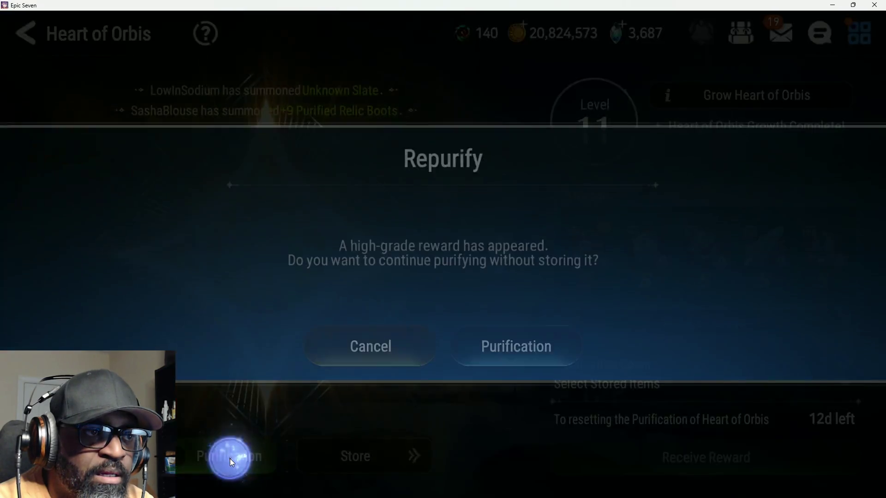
{"action": "left_click", "coordinate": [340, 359]}
{"action": "left_click", "coordinate": [227, 465]}
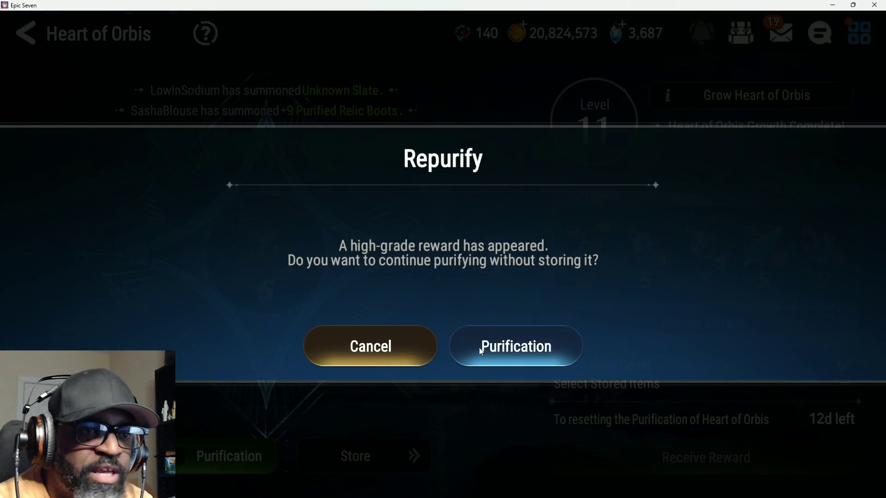
{"action": "left_click", "coordinate": [475, 348]}
{"action": "left_click", "coordinate": [224, 458]}
{"action": "left_click", "coordinate": [349, 359]}
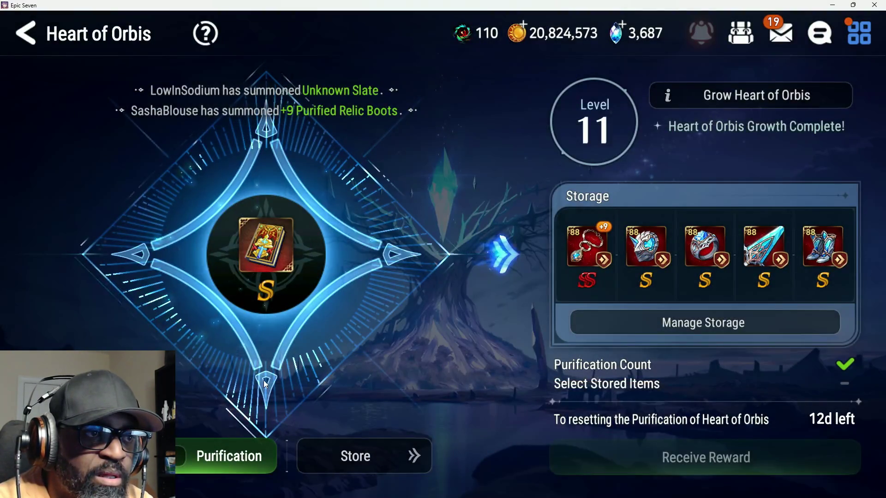
Step: Spend the remaining purification points down to 0, then go on to the Alchemist's Steeple
{"action": "left_click", "coordinate": [227, 457]}
{"action": "left_click", "coordinate": [499, 368]}
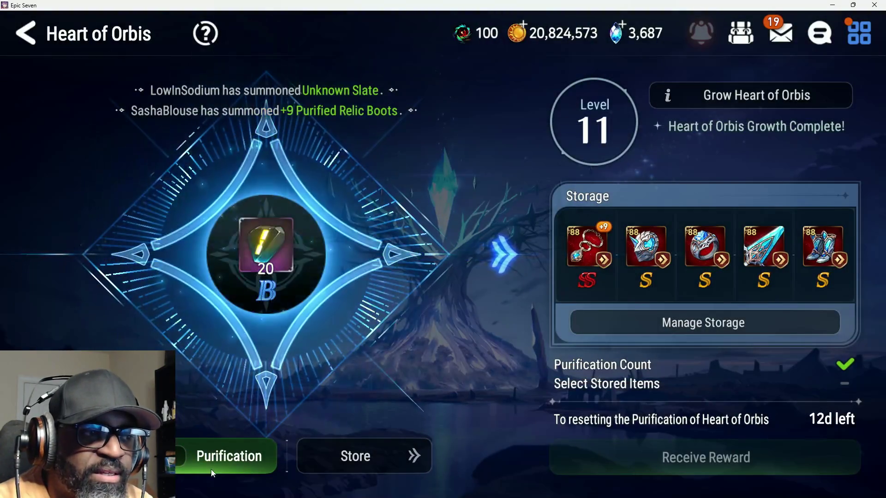
{"action": "left_click", "coordinate": [215, 464]}
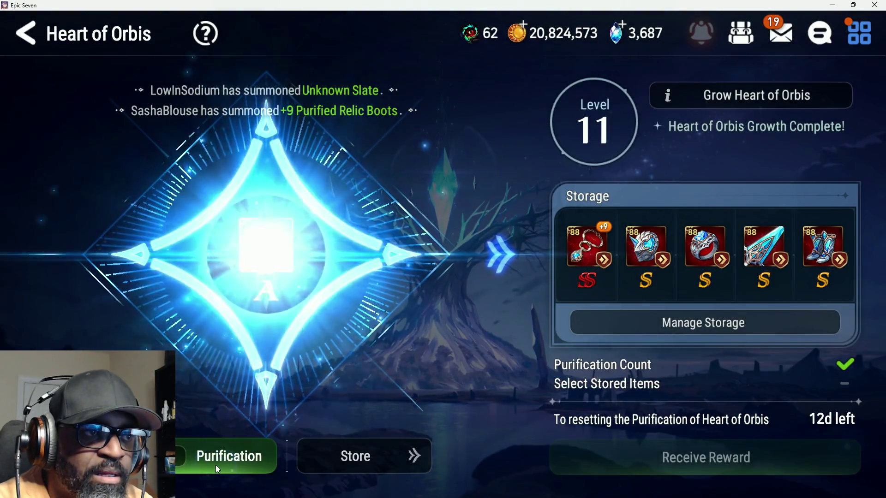
{"action": "left_click", "coordinate": [215, 465]}
{"action": "left_click", "coordinate": [215, 465]}
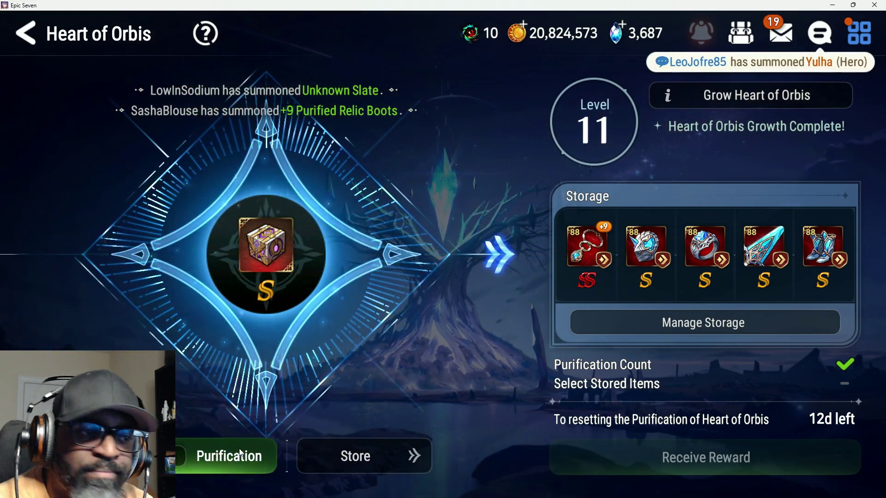
{"action": "left_click", "coordinate": [241, 454]}
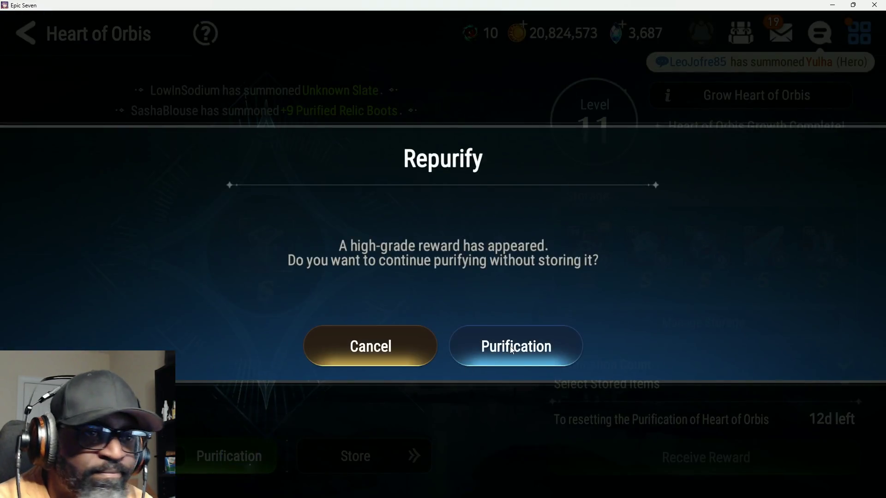
{"action": "left_click", "coordinate": [505, 354]}
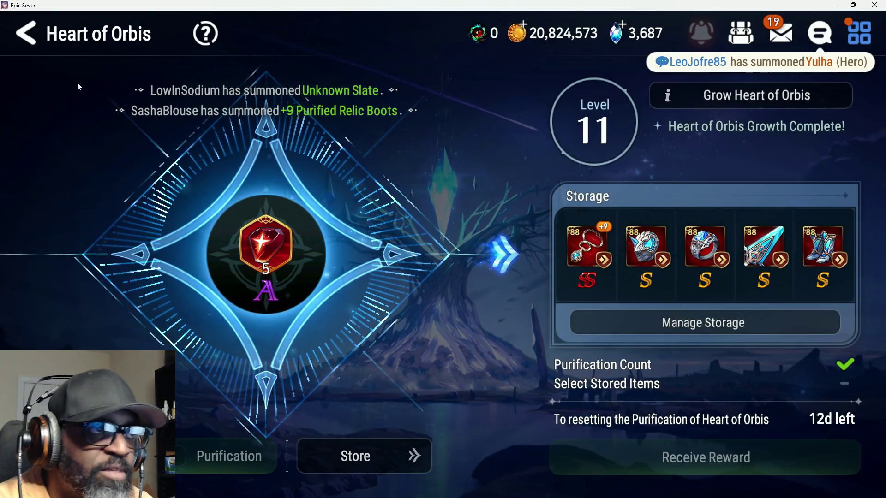
{"action": "left_click", "coordinate": [26, 33]}
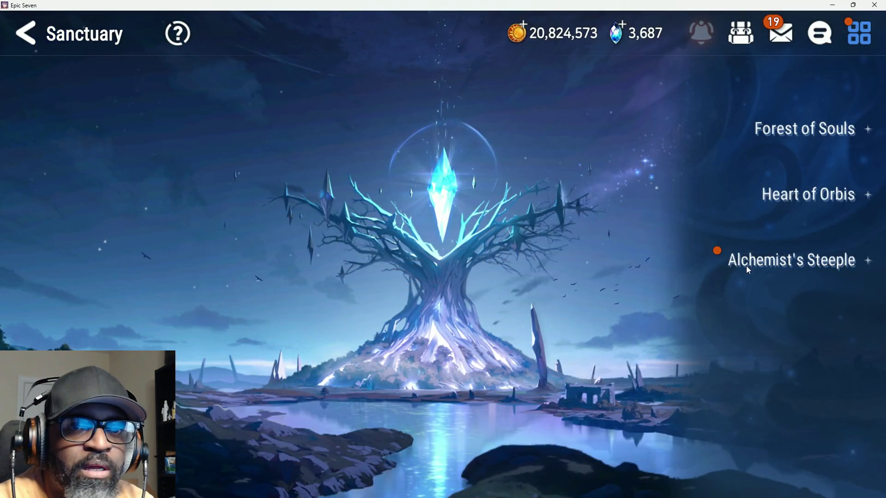
{"action": "left_click", "coordinate": [749, 287]}
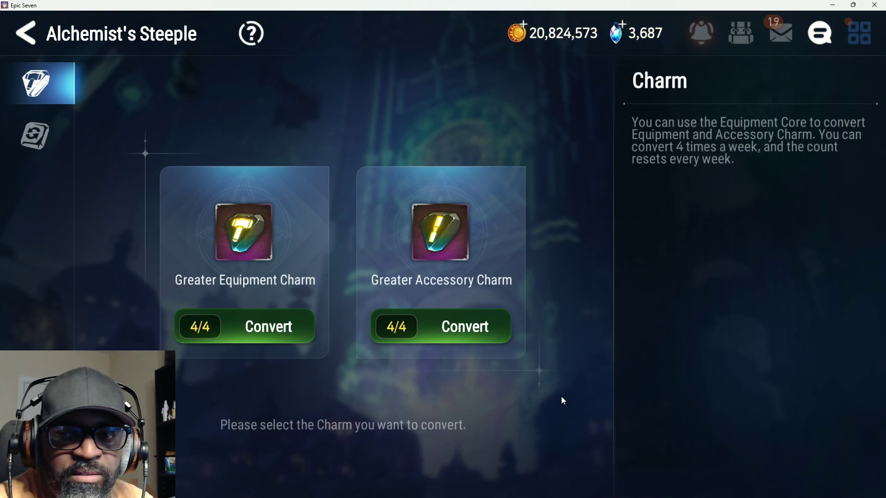
Step: Start a Greater Equipment Charm conversion and add all 32 helmet cores
{"action": "left_click", "coordinate": [314, 328]}
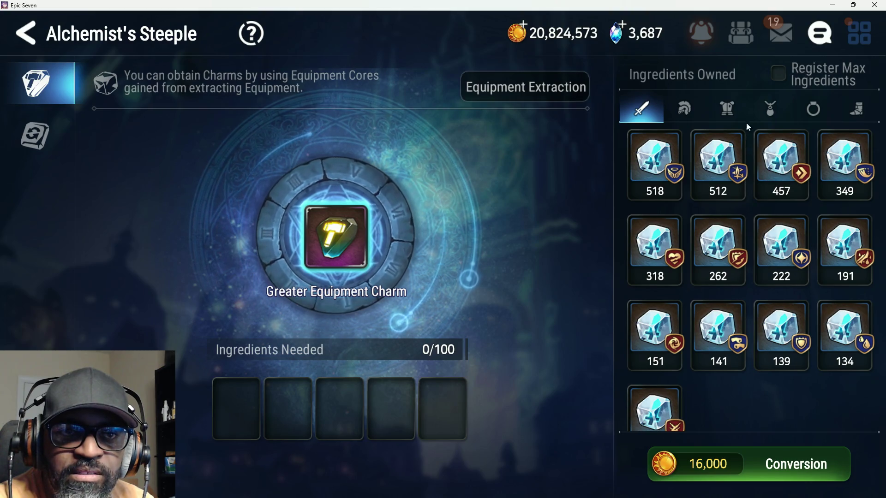
{"action": "left_click", "coordinate": [684, 109]}
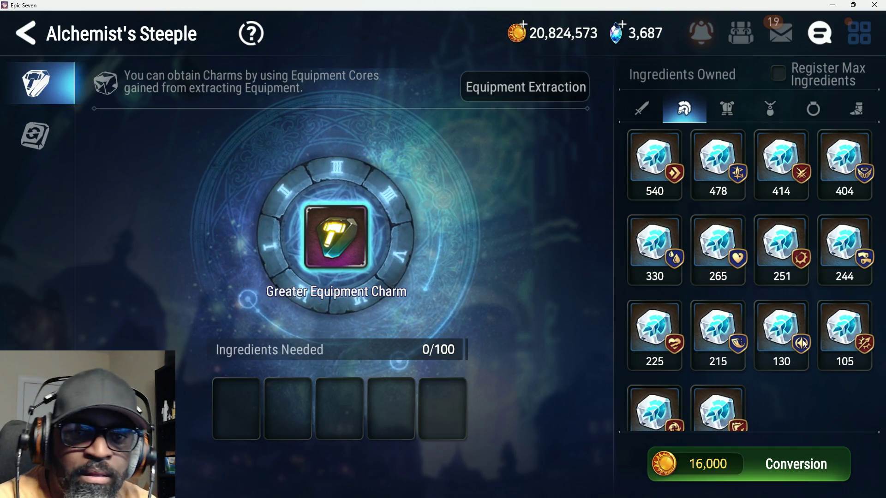
{"action": "left_click_drag", "start_coordinate": [684, 334], "coordinate": [689, 295]}
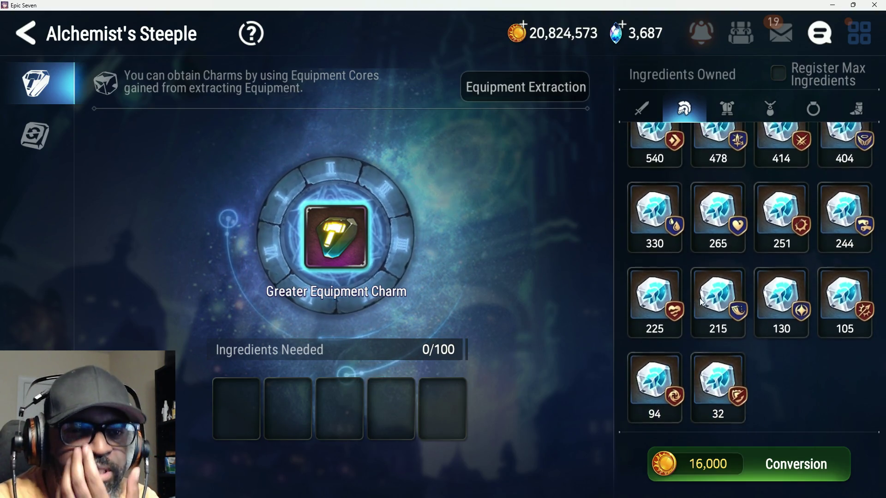
{"action": "left_click", "coordinate": [717, 399]}
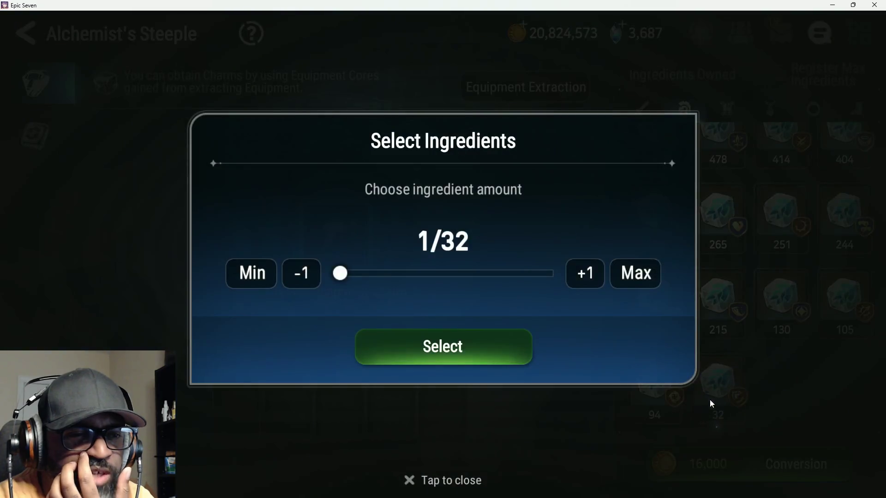
{"action": "left_click", "coordinate": [470, 367]}
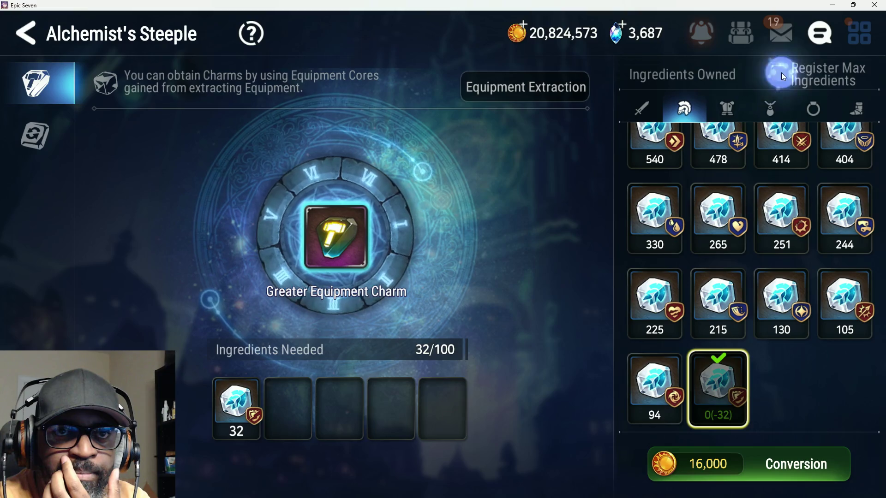
Step: Add 27 armor cores and 41 necklace cores to reach 100/100 ingredients
{"action": "left_click", "coordinate": [725, 113]}
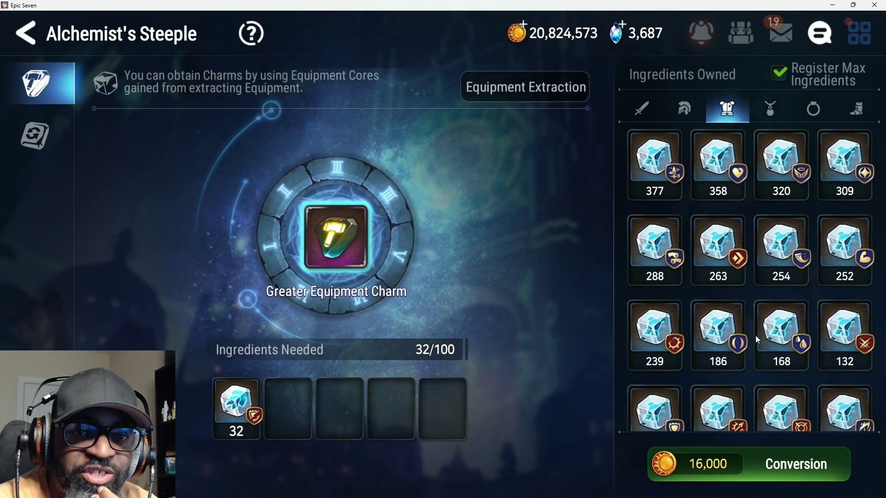
{"action": "scroll", "coordinate": [760, 341], "scroll_direction": "down", "scroll_amount": 2}
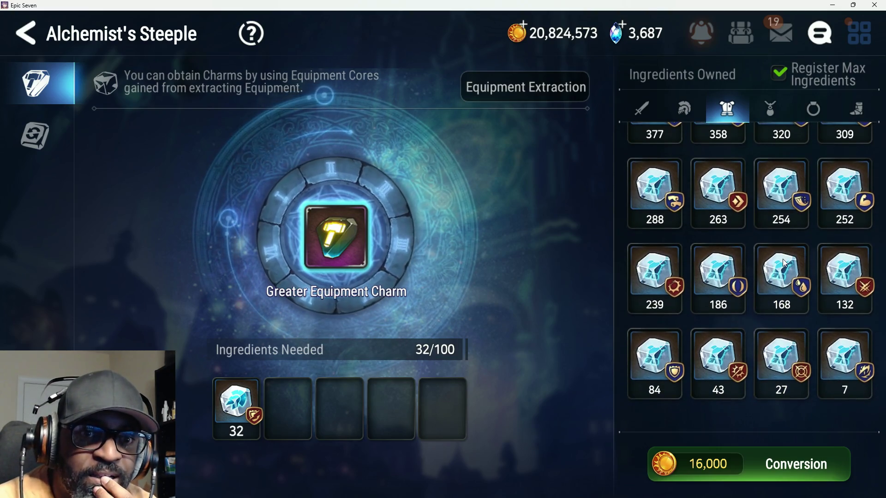
{"action": "left_click", "coordinate": [788, 353]}
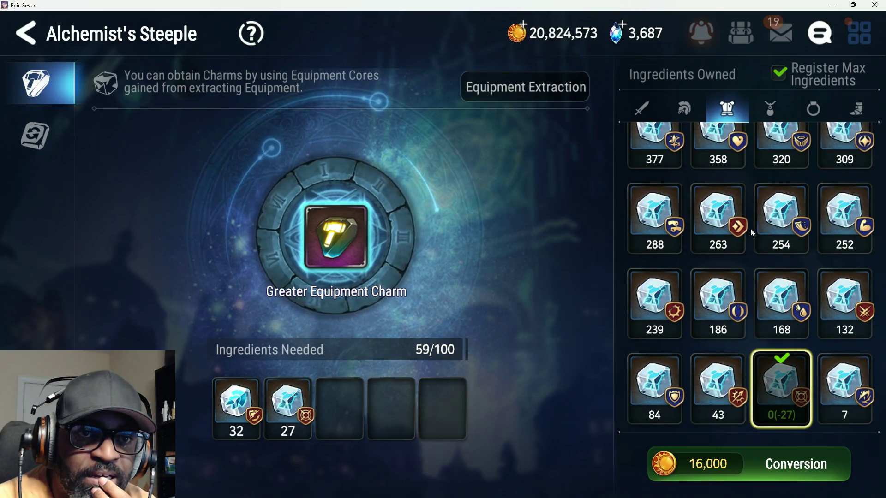
{"action": "left_click", "coordinate": [774, 115]}
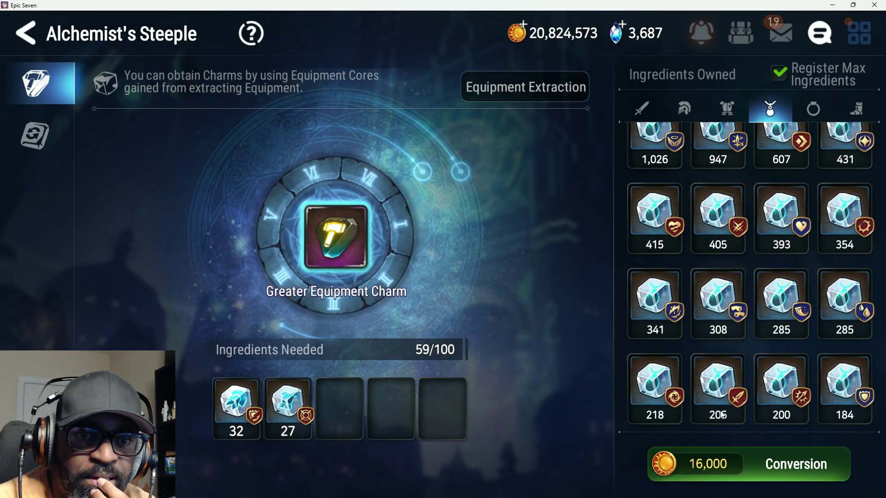
{"action": "left_click", "coordinate": [721, 394]}
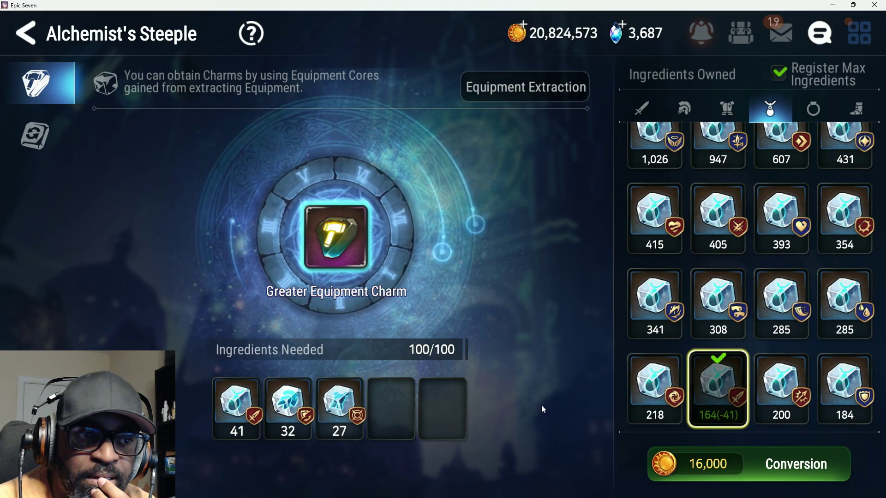
Step: Craft the charm for 16,000 gold and dismiss the Crafting Complete result
{"action": "left_click", "coordinate": [759, 472]}
{"action": "left_click", "coordinate": [560, 323]}
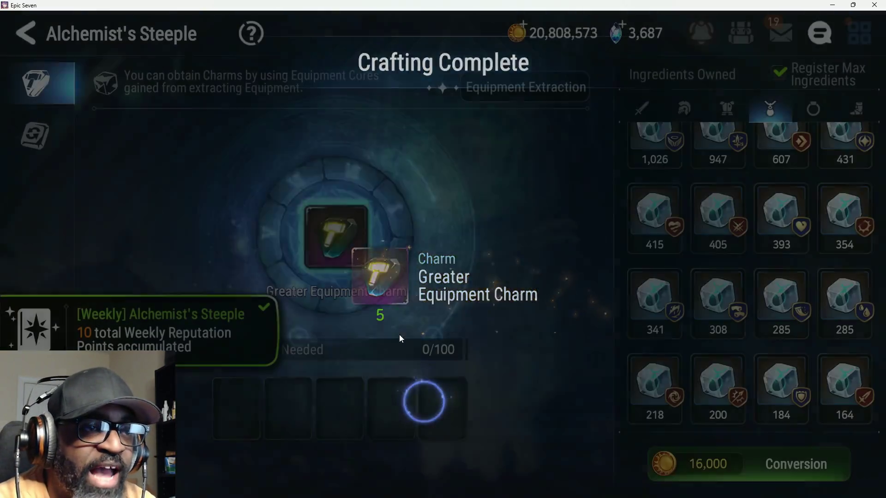
{"action": "left_click", "coordinate": [400, 339]}
{"action": "left_click", "coordinate": [38, 41]}
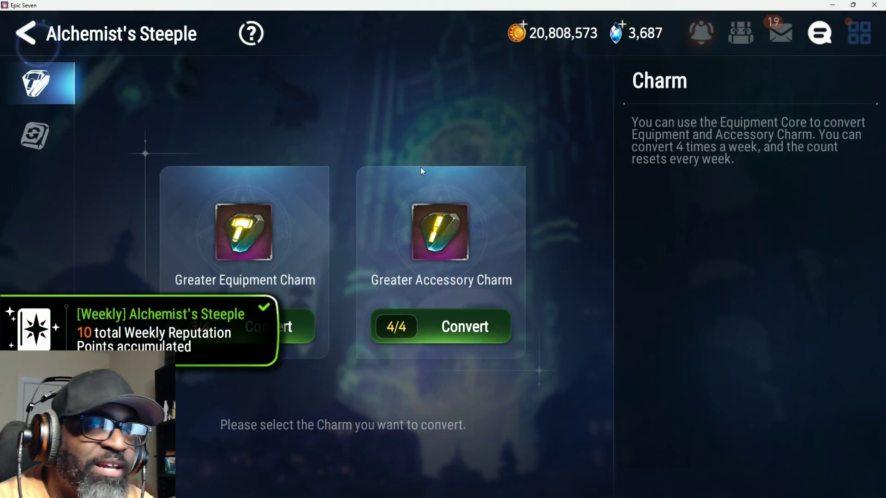
Step: Leave the Alchemist's Steeple and start the free ten-hero summon
{"action": "left_click", "coordinate": [125, 44]}
{"action": "left_click", "coordinate": [859, 33]}
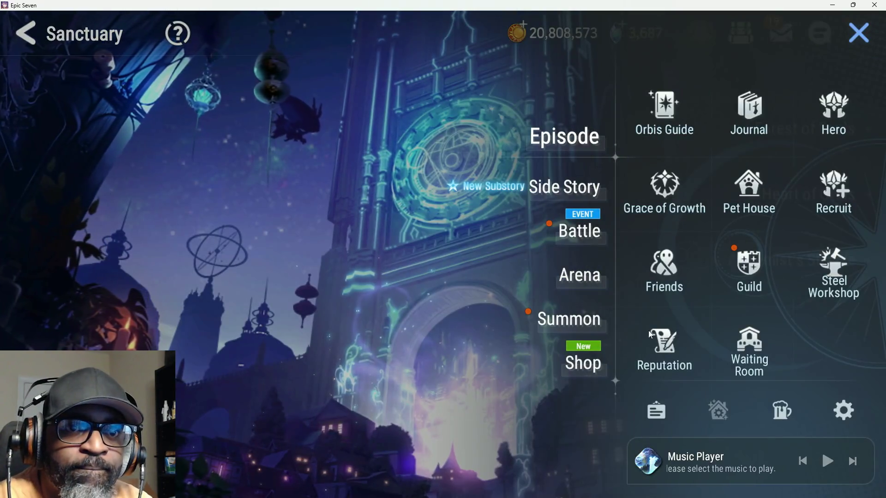
{"action": "left_click", "coordinate": [567, 321]}
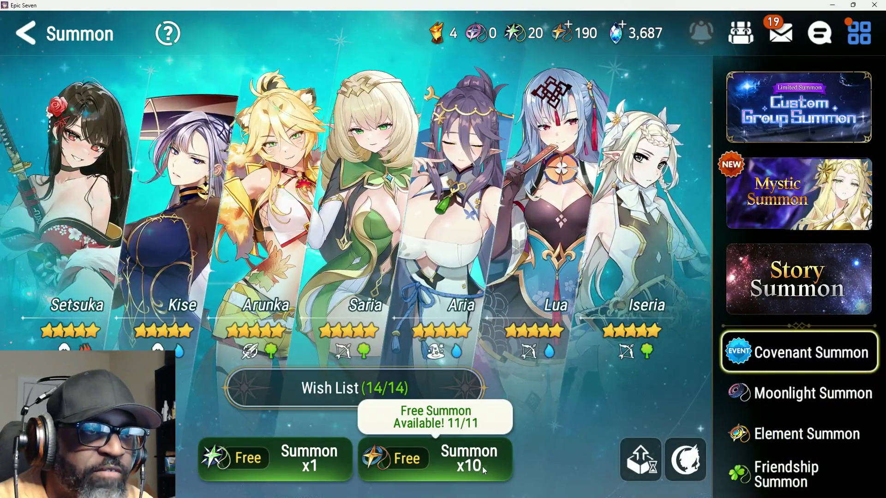
{"action": "left_click", "coordinate": [483, 466]}
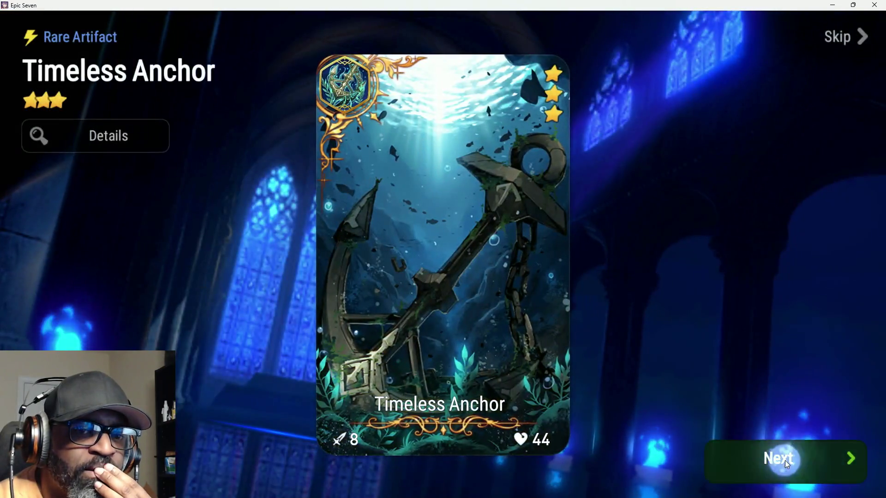
Step: Go through the summon reveals, including the Uberius's Tooth artifact
{"action": "left_click", "coordinate": [777, 459]}
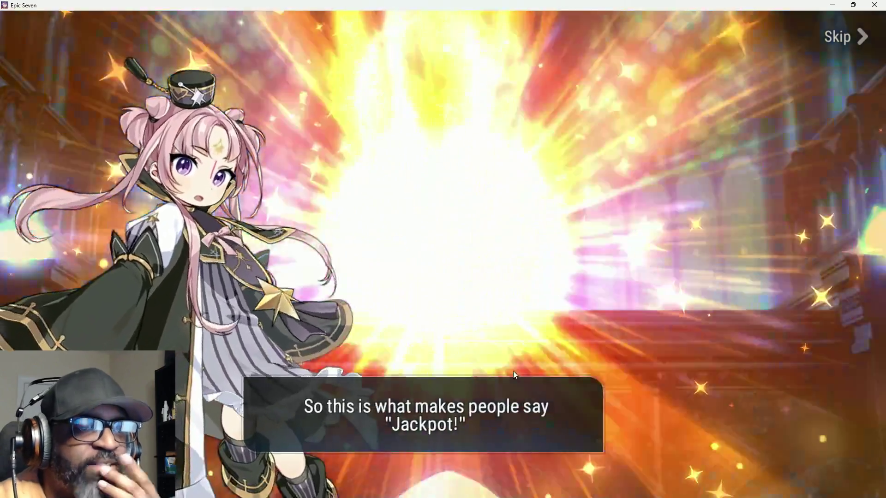
{"action": "left_click", "coordinate": [513, 371]}
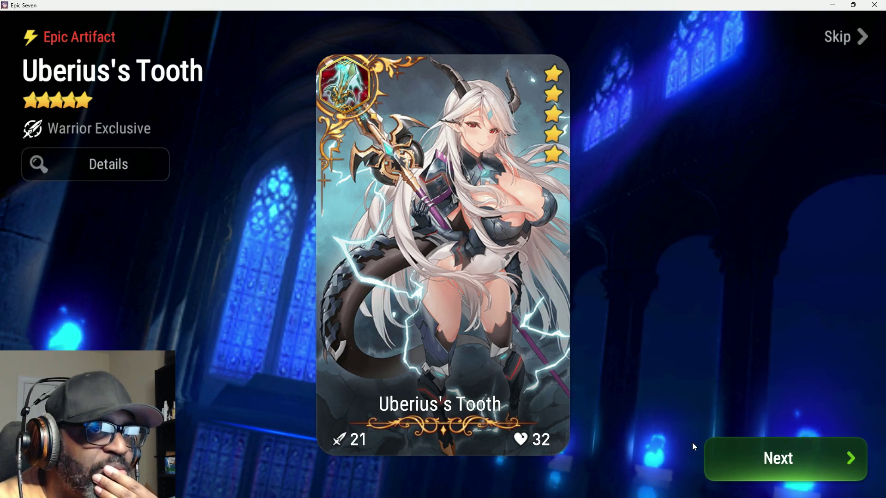
{"action": "left_click", "coordinate": [782, 458]}
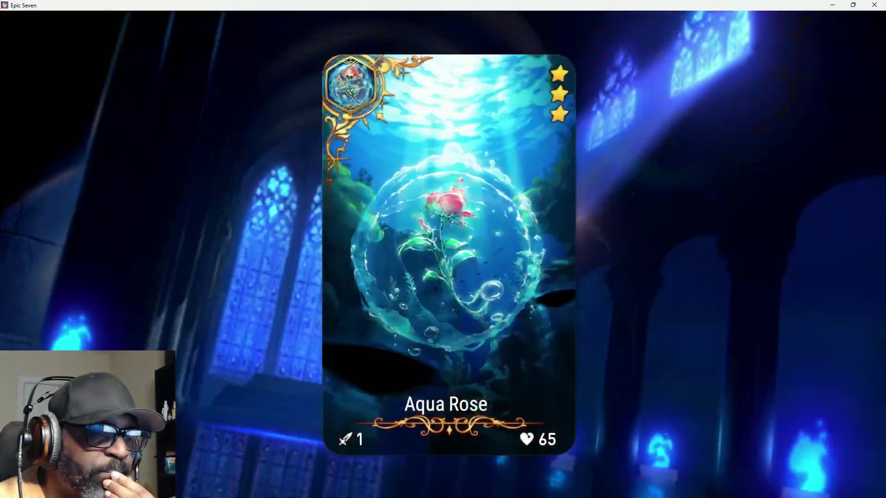
{"action": "left_click", "coordinate": [491, 155]}
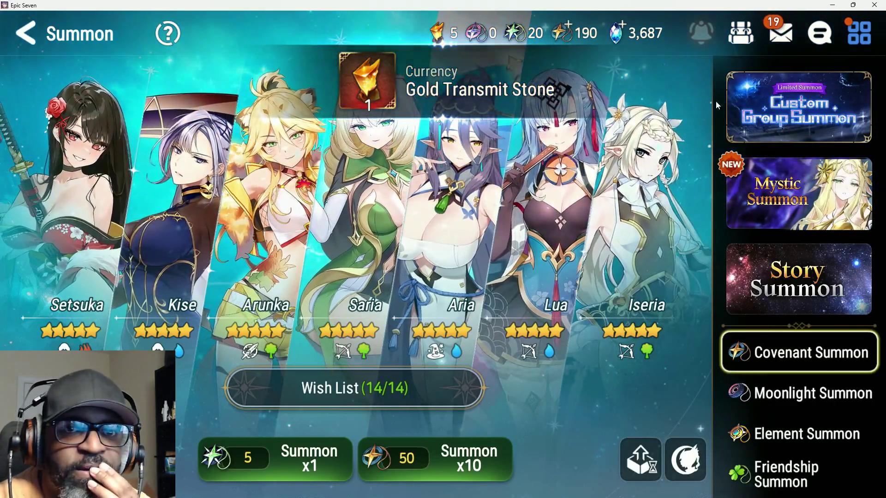
Step: View the Yulha Drop Rate Up banner, then head to the Arena mode selection
{"action": "scroll", "coordinate": [801, 273], "scroll_direction": "up", "scroll_amount": 2}
{"action": "left_click", "coordinate": [779, 125]}
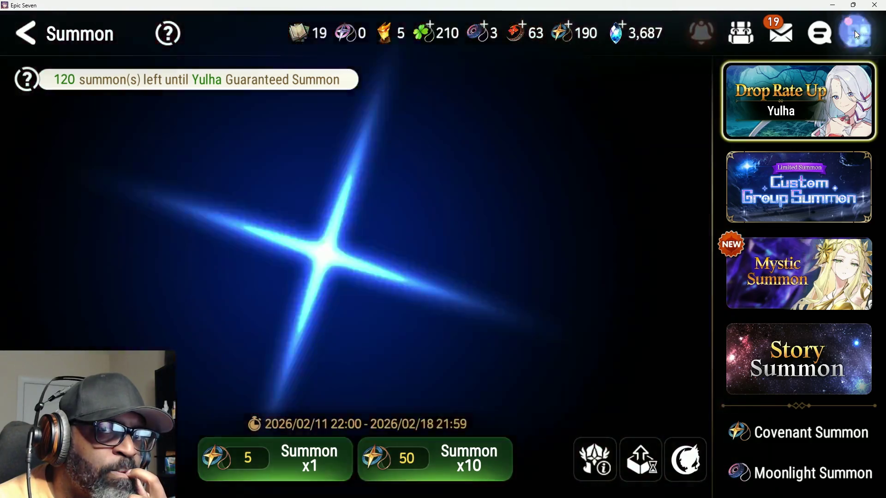
{"action": "left_click", "coordinate": [854, 30]}
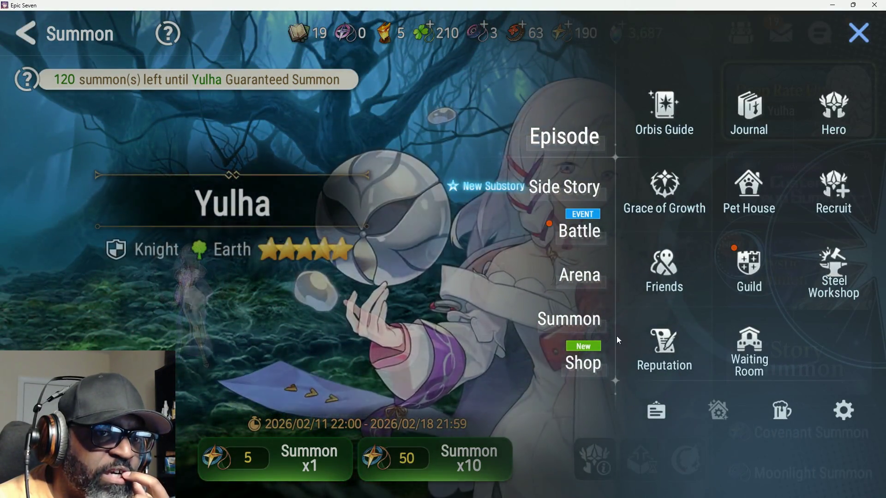
{"action": "left_click", "coordinate": [569, 276]}
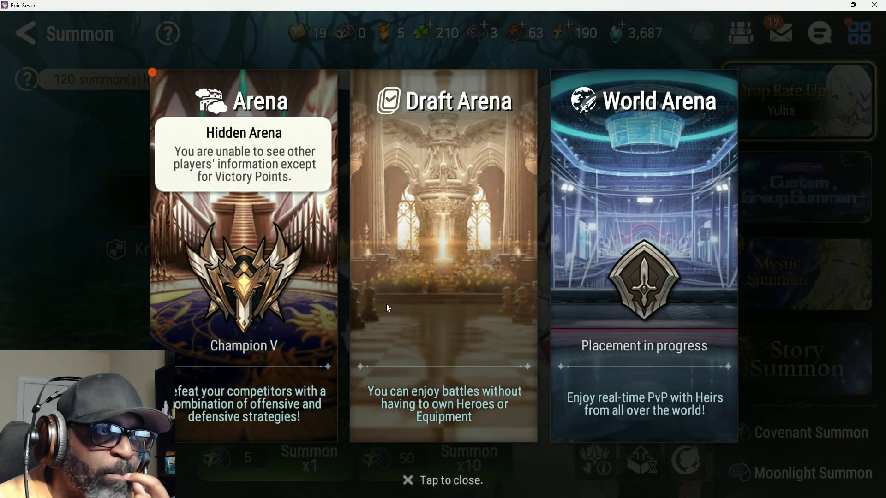
Step: Enter the regular Arena and claim the 800 Skystone weekly reward
{"action": "left_click", "coordinate": [188, 396]}
{"action": "left_click", "coordinate": [414, 317]}
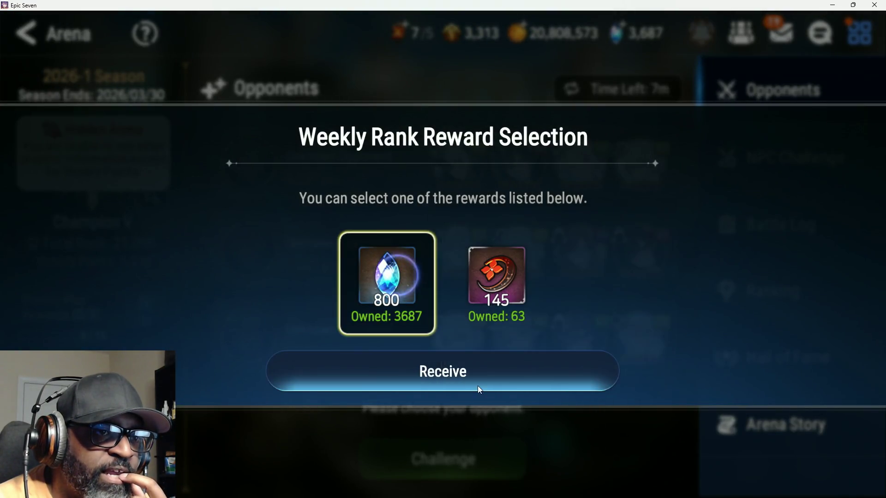
{"action": "left_click", "coordinate": [455, 377]}
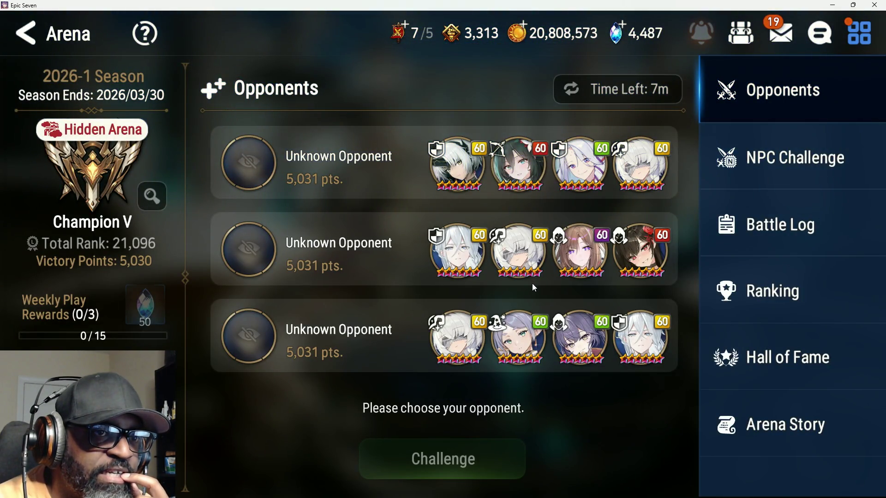
Step: Challenge the second opponent with the HecateMain team, opening with Lilias's For Honor!
{"action": "left_click", "coordinate": [577, 251]}
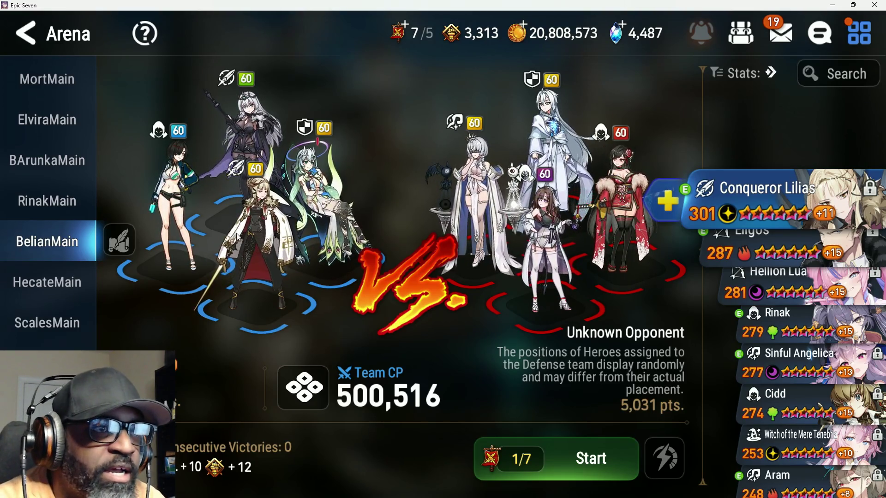
{"action": "left_click", "coordinate": [55, 279]}
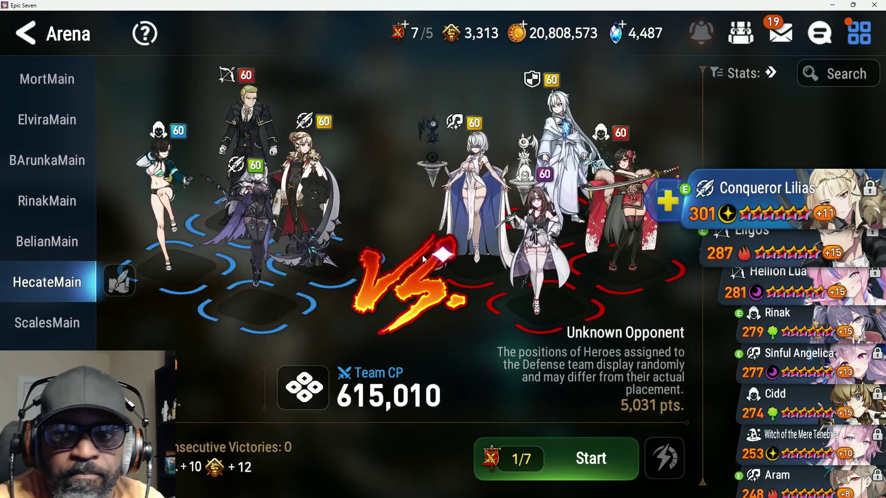
{"action": "key", "text": "space"}
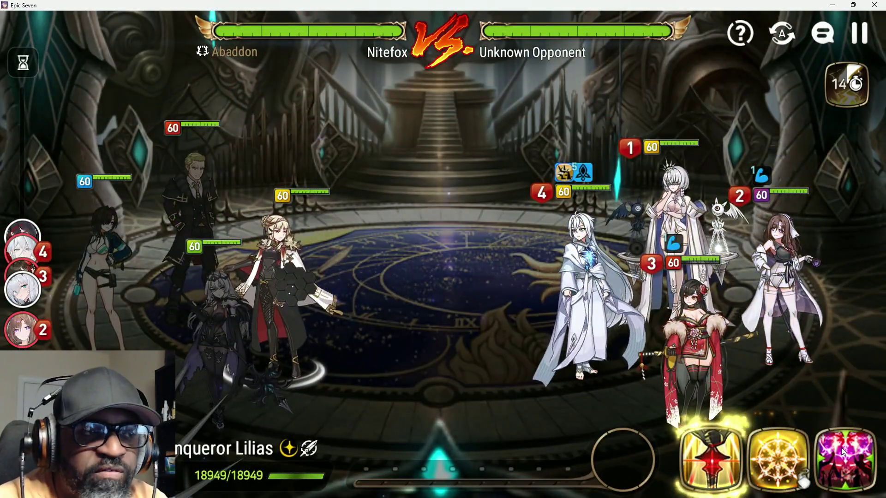
{"action": "left_click", "coordinate": [841, 452]}
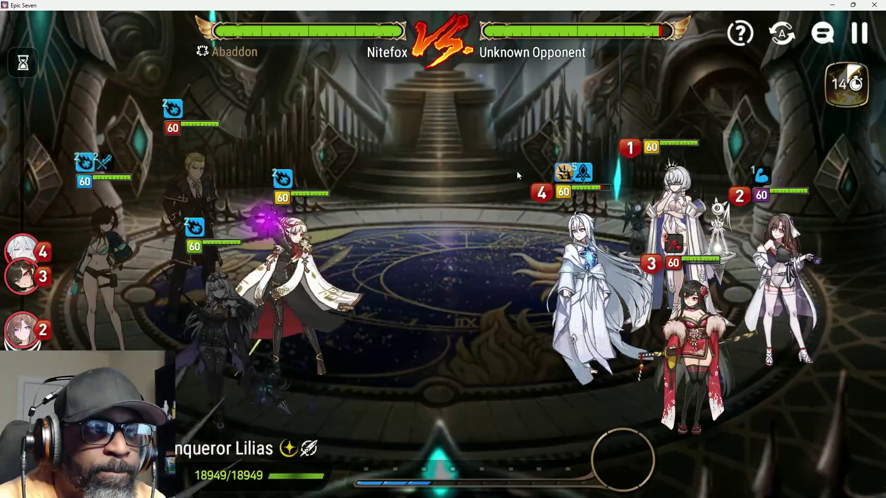
Step: Attack with Lilias's Kneel Down, Hwayoung's Argent Flash, then Eligos's Cloak and Trigger
{"action": "left_click", "coordinate": [587, 274]}
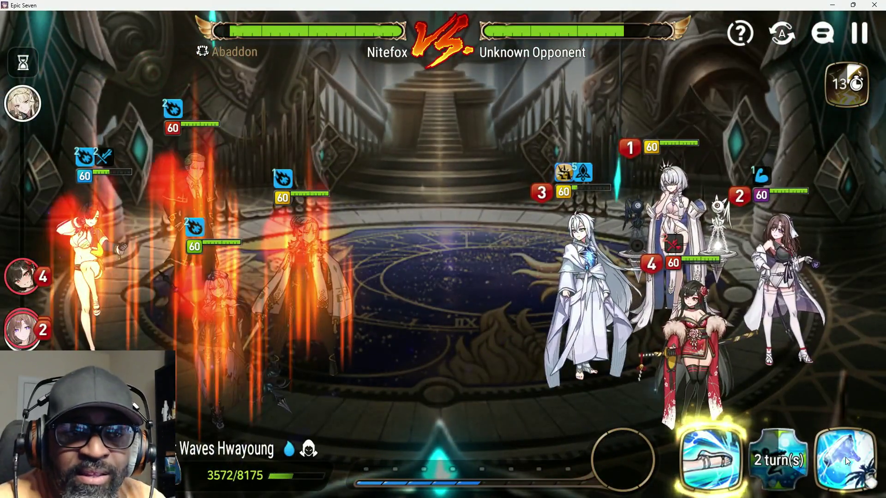
{"action": "left_click", "coordinate": [846, 458]}
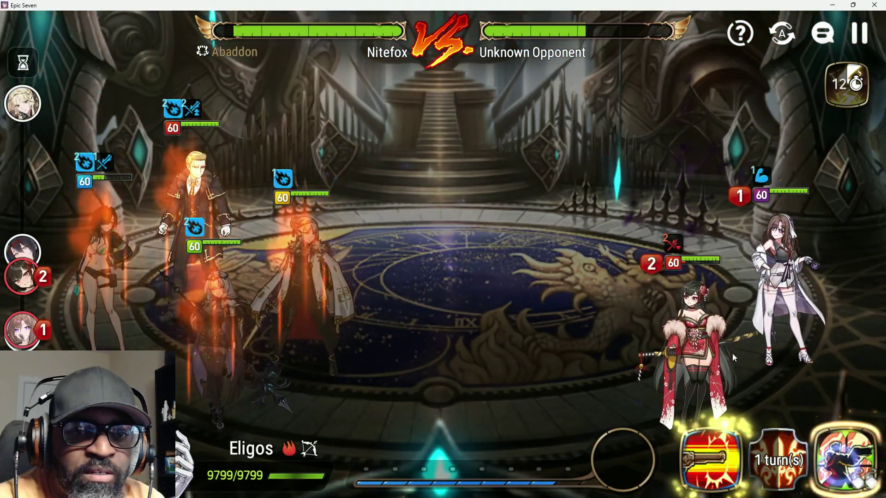
{"action": "left_click", "coordinate": [693, 328]}
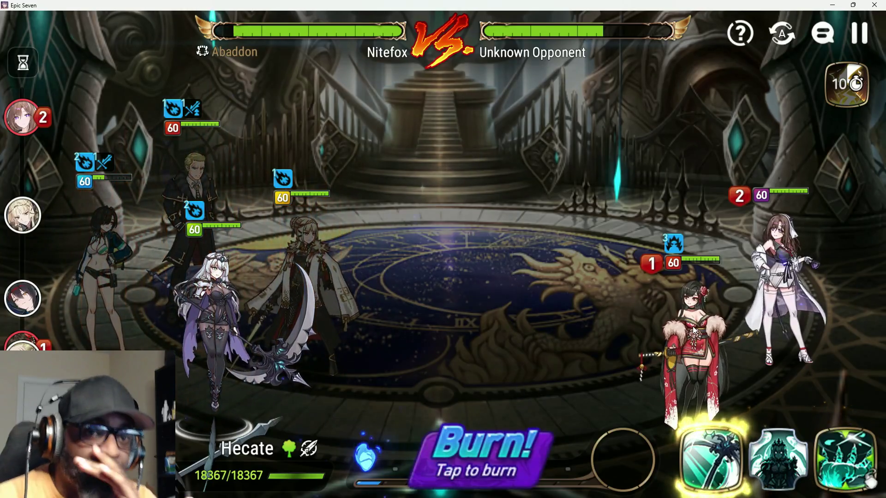
Step: Burn souls for Hecate's Inescapable Demise, finish with Kneel Down, and accept the victory
{"action": "left_click", "coordinate": [469, 439]}
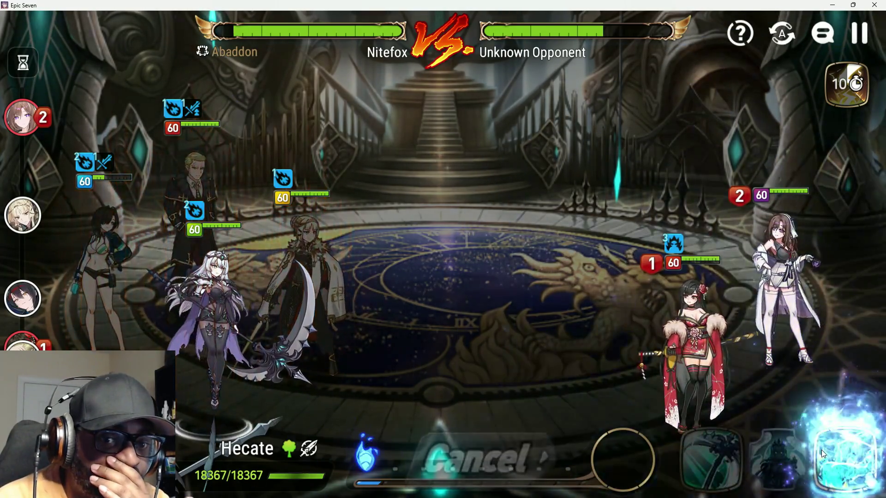
{"action": "left_click", "coordinate": [690, 336]}
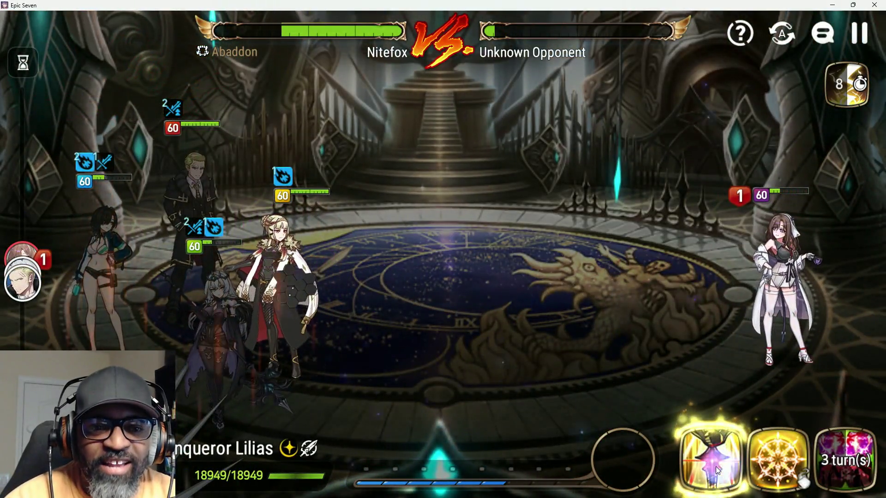
{"action": "left_click", "coordinate": [717, 468]}
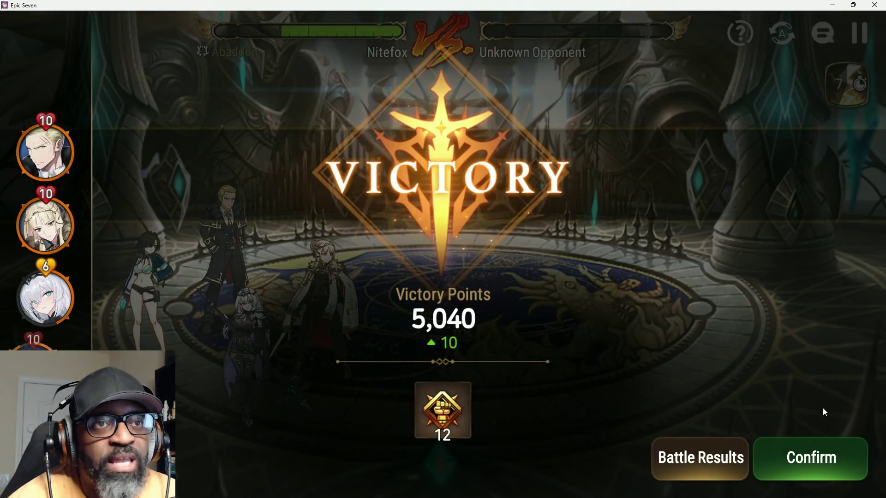
{"action": "left_click", "coordinate": [846, 453]}
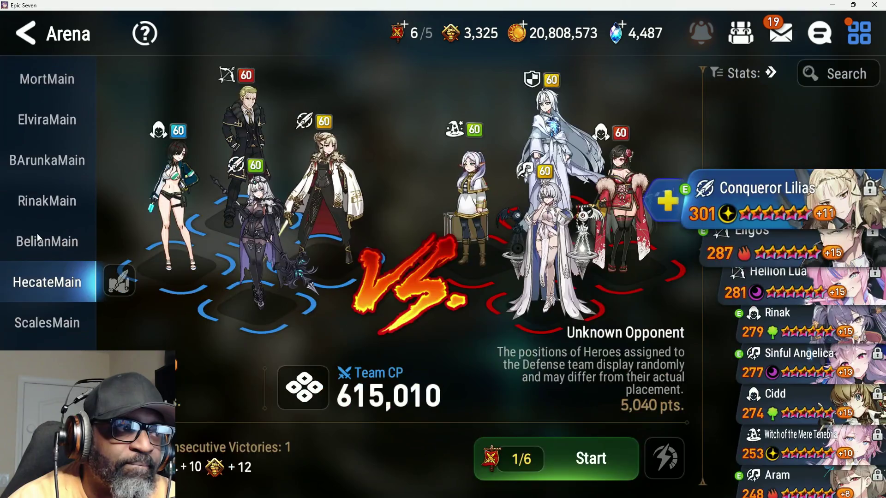
Step: Switch to the BelianMain team preset and open with Lilias's For Honor! skill
{"action": "left_click", "coordinate": [38, 238]}
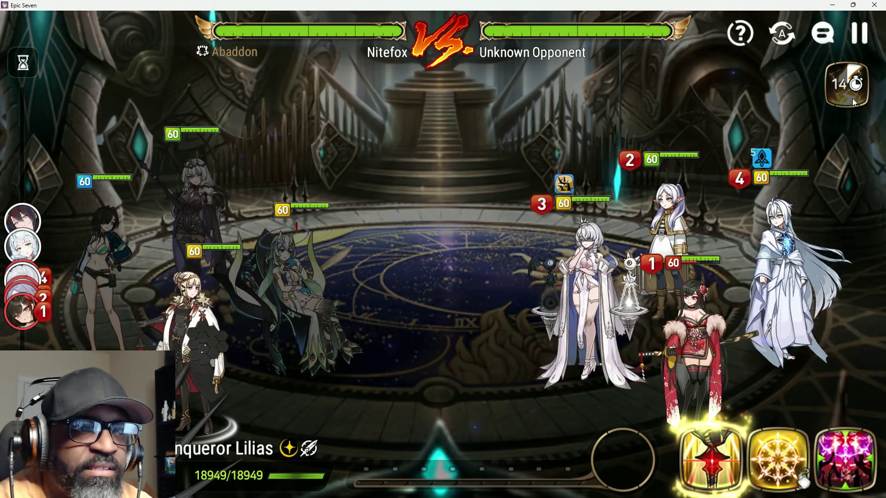
{"action": "left_click", "coordinate": [836, 457]}
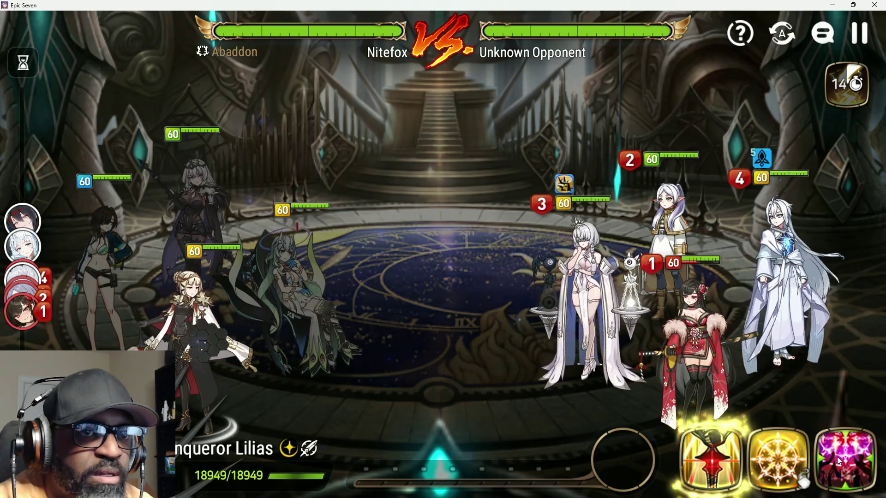
Step: Chain For Honor!, Kneel Down, Hwayoung's Argent Flash and Hecate's Inescapable Demise
{"action": "left_click", "coordinate": [837, 455]}
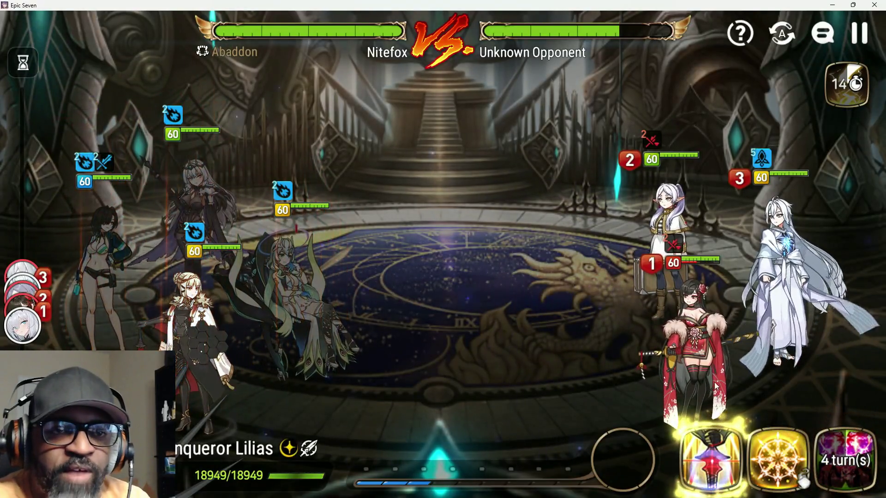
{"action": "left_click", "coordinate": [668, 207]}
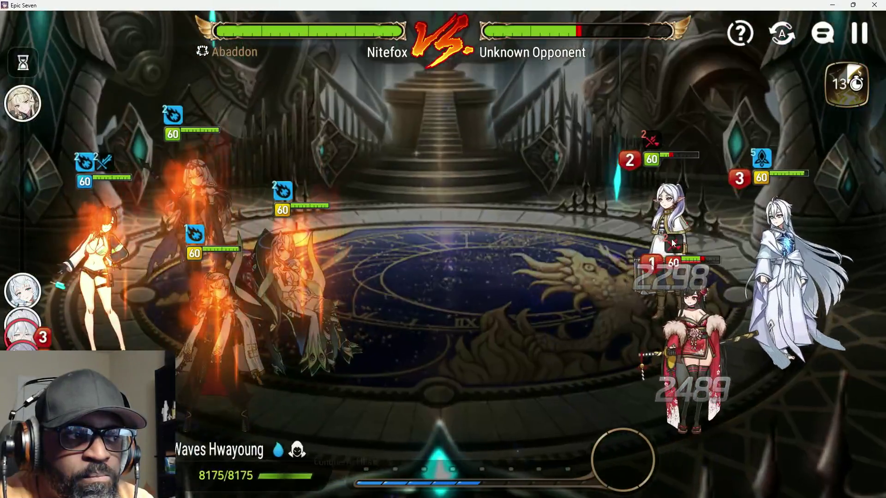
{"action": "left_click", "coordinate": [731, 289]}
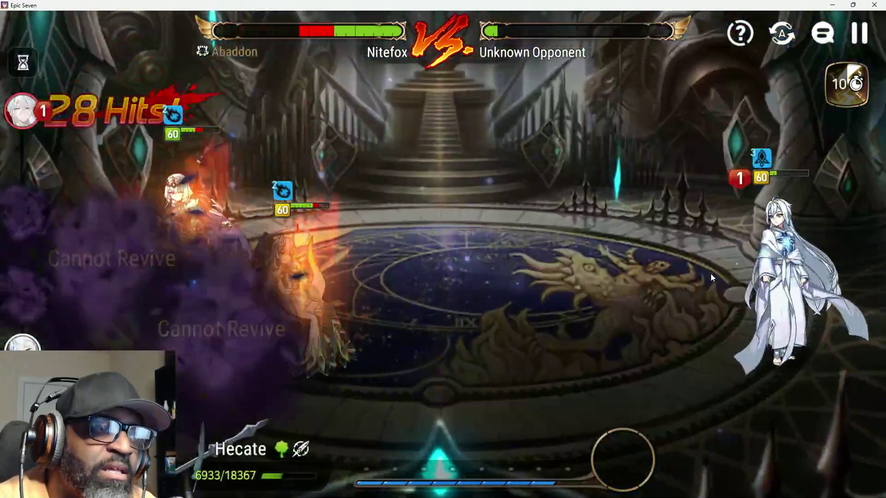
{"action": "left_click", "coordinate": [837, 458]}
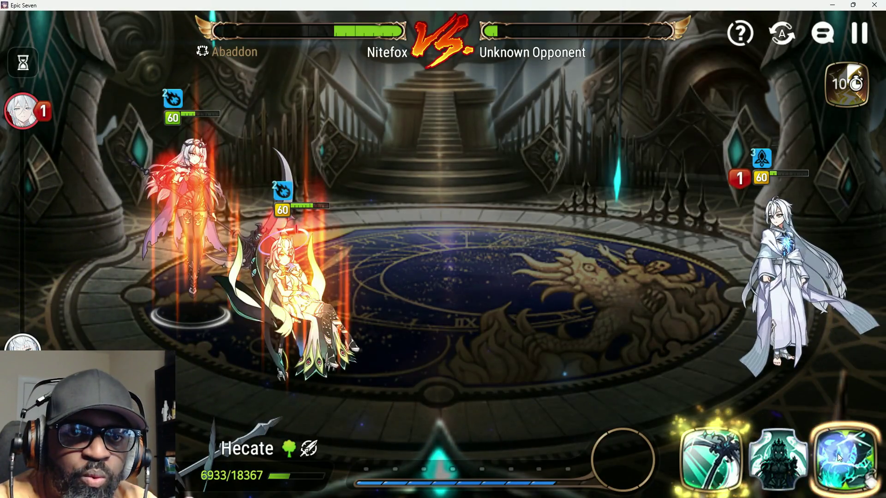
{"action": "left_click", "coordinate": [837, 456]}
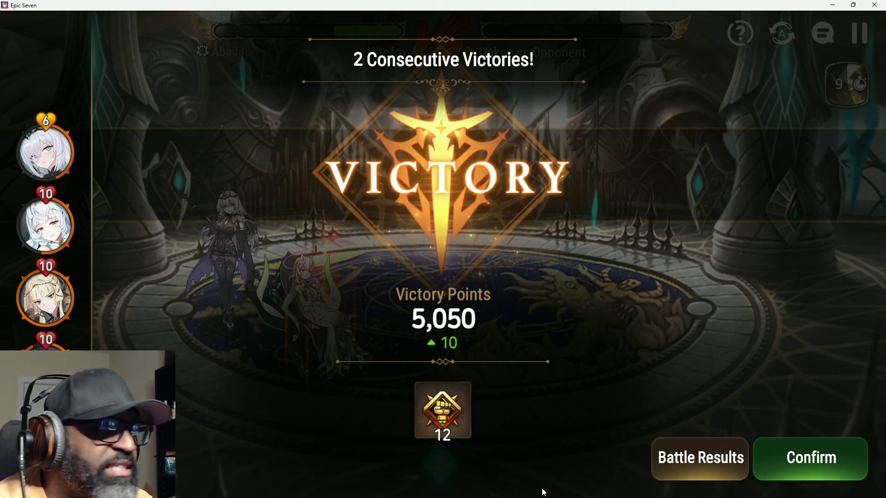
Step: Buy 5 flags for 100 hearts and challenge the first 5,051-point opponent
{"action": "left_click", "coordinate": [830, 455]}
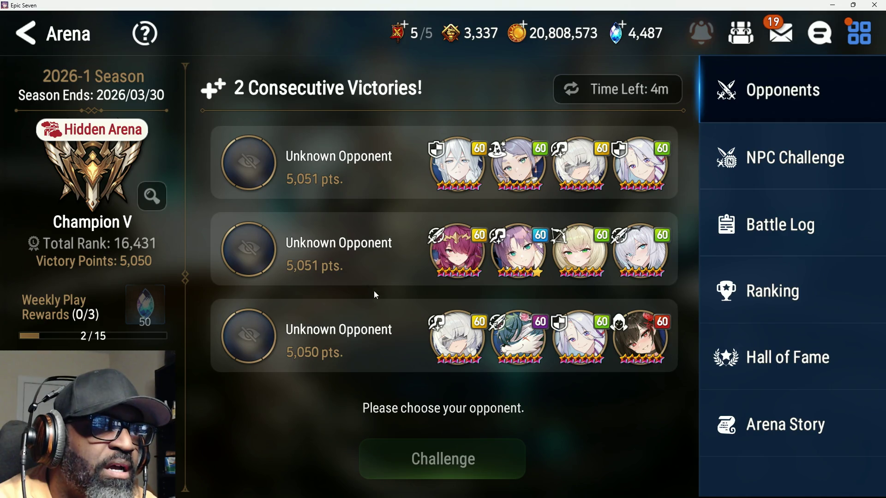
{"action": "left_click", "coordinate": [411, 39]}
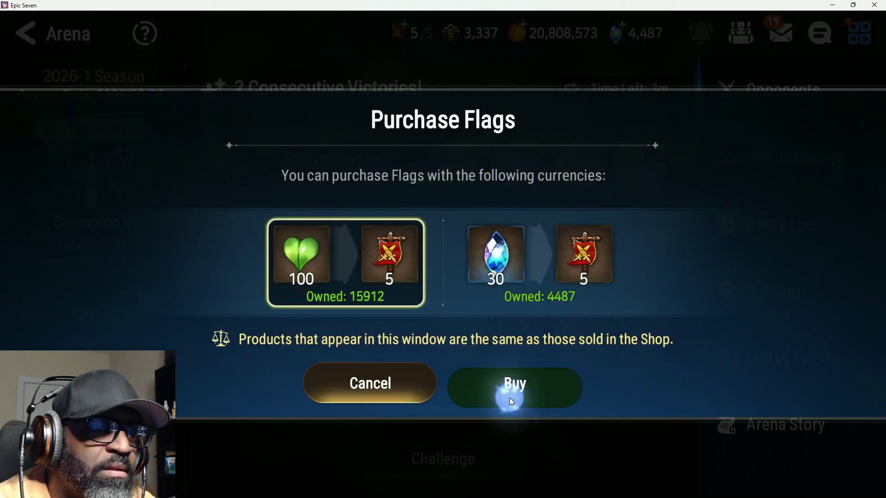
{"action": "left_click", "coordinate": [509, 398]}
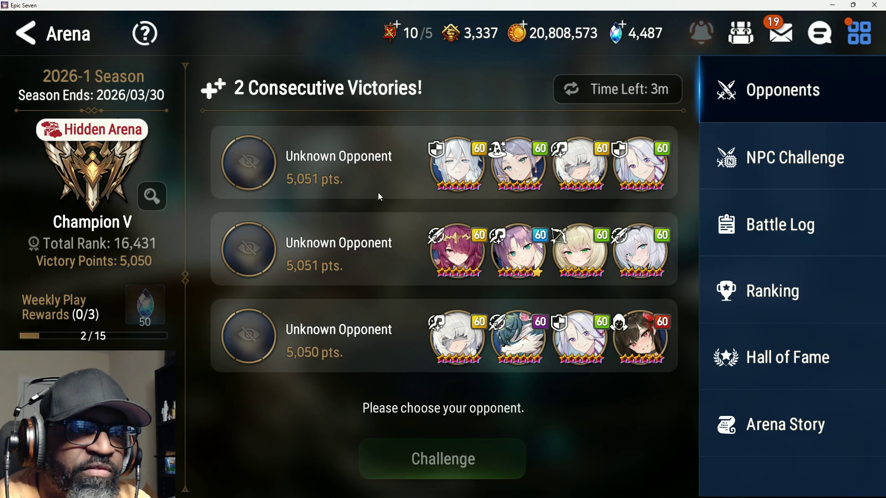
{"action": "left_click", "coordinate": [389, 165]}
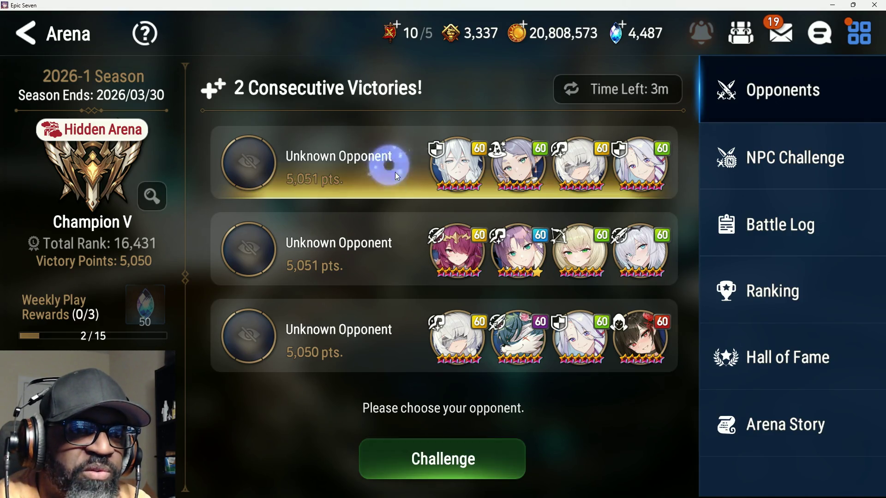
{"action": "left_click", "coordinate": [469, 457]}
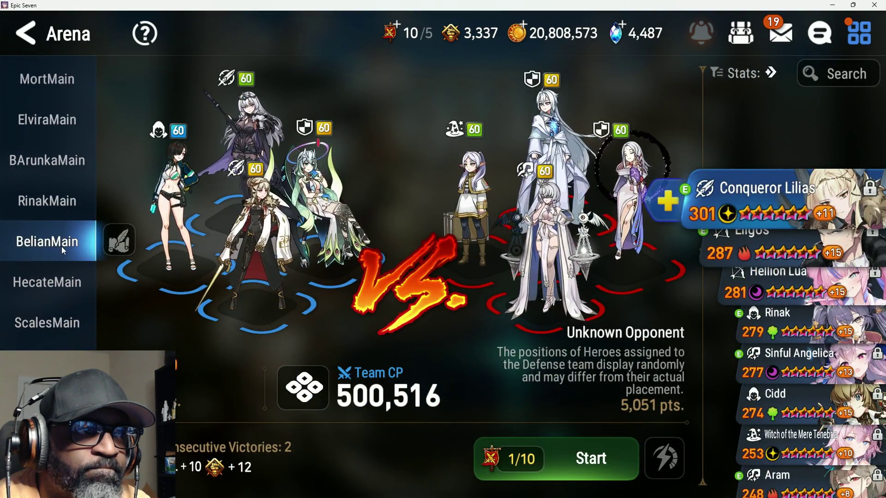
Step: Start the battle against the 5,051-point opponent with the BelianMain team
{"action": "left_click", "coordinate": [562, 460]}
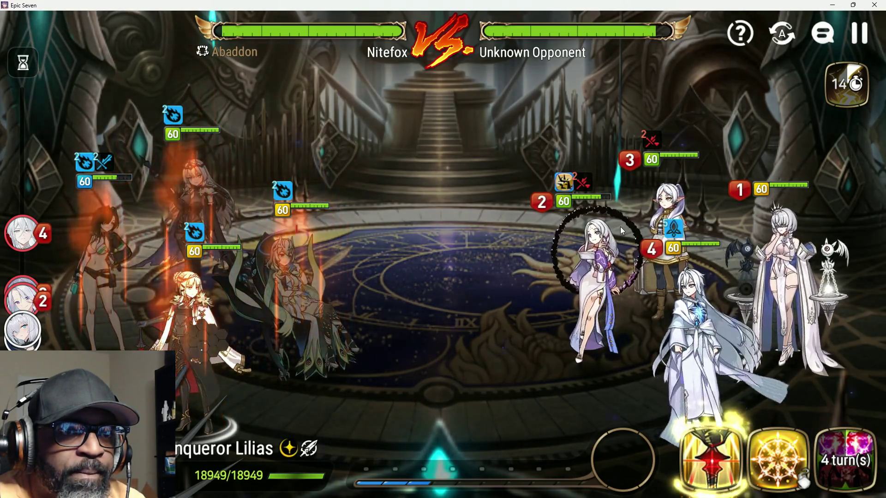
Step: Hit the targeted enemy with Lilias's Kneel Down, then cast Hwayoung's Argent Flash
{"action": "left_click", "coordinate": [600, 246]}
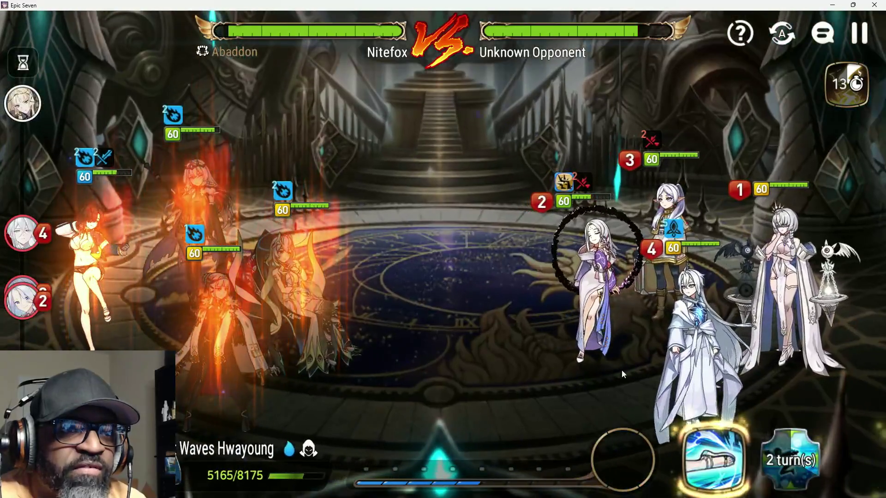
{"action": "left_click", "coordinate": [847, 463]}
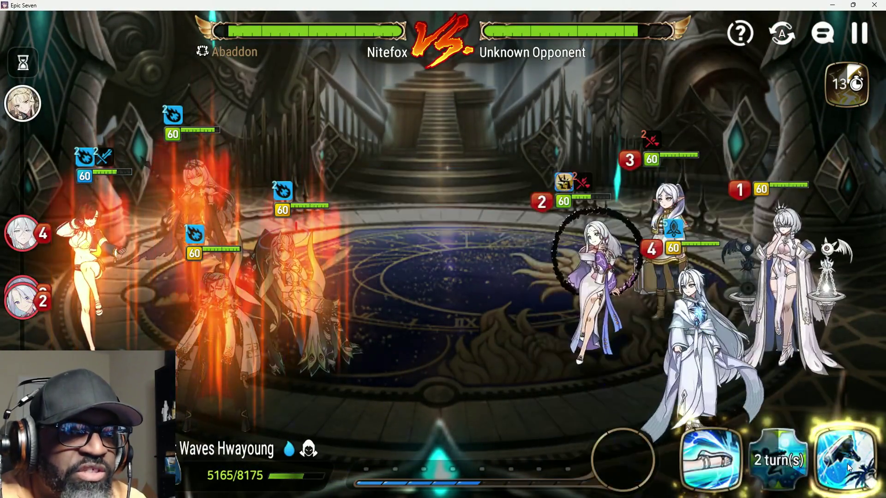
{"action": "left_click", "coordinate": [846, 463]}
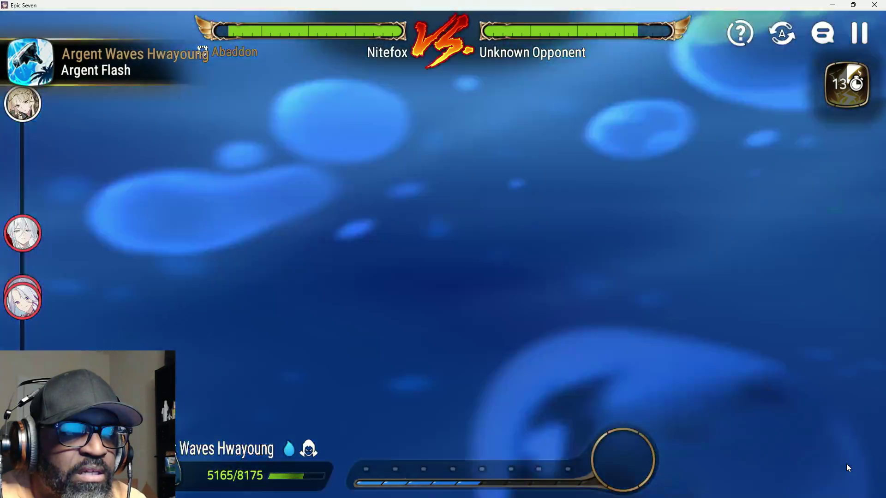